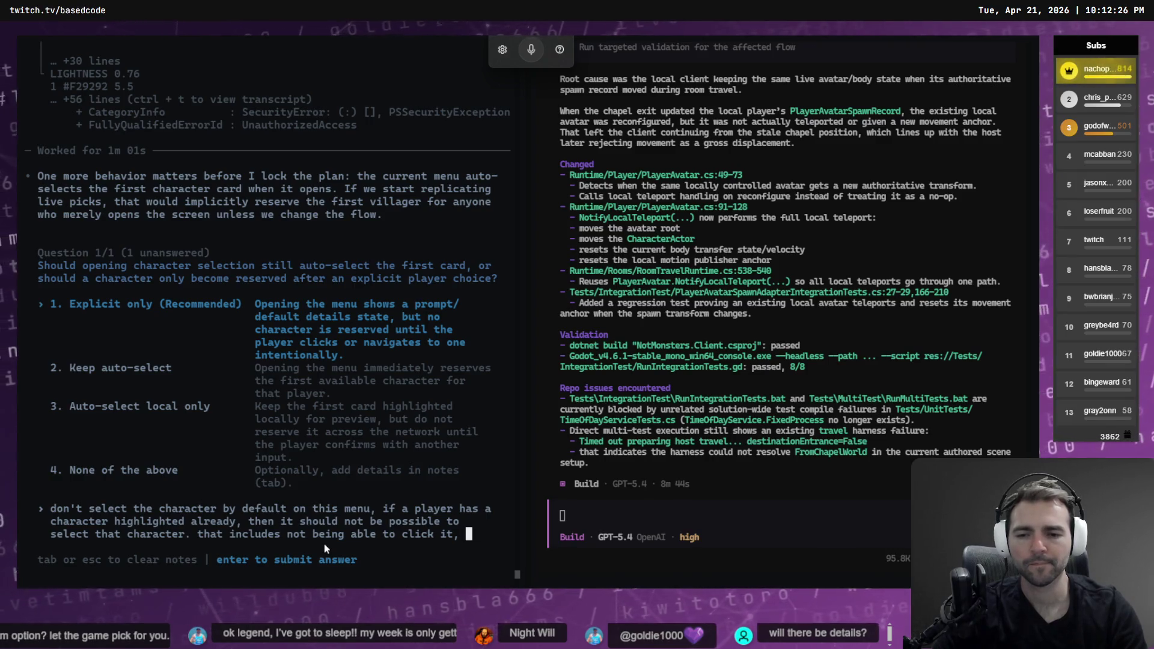
Step: Answer the character-selection question 'Explicit only' with a dictated note about skipping already-highlighted characters
key("ctrl+super")
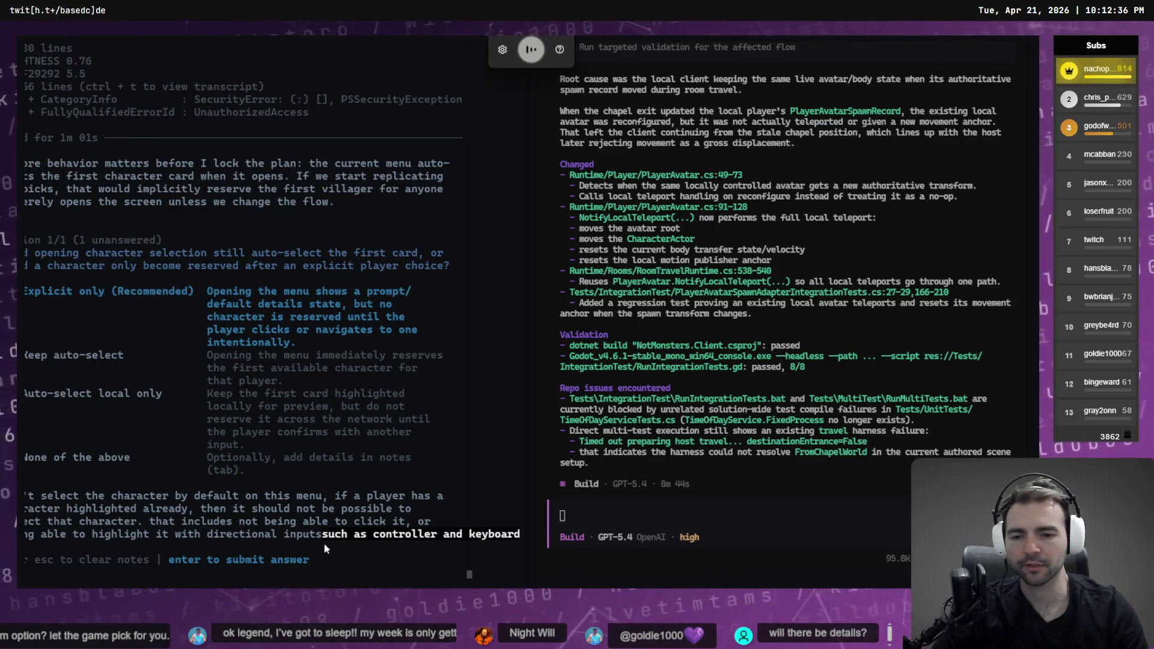
key("ctrl+super")
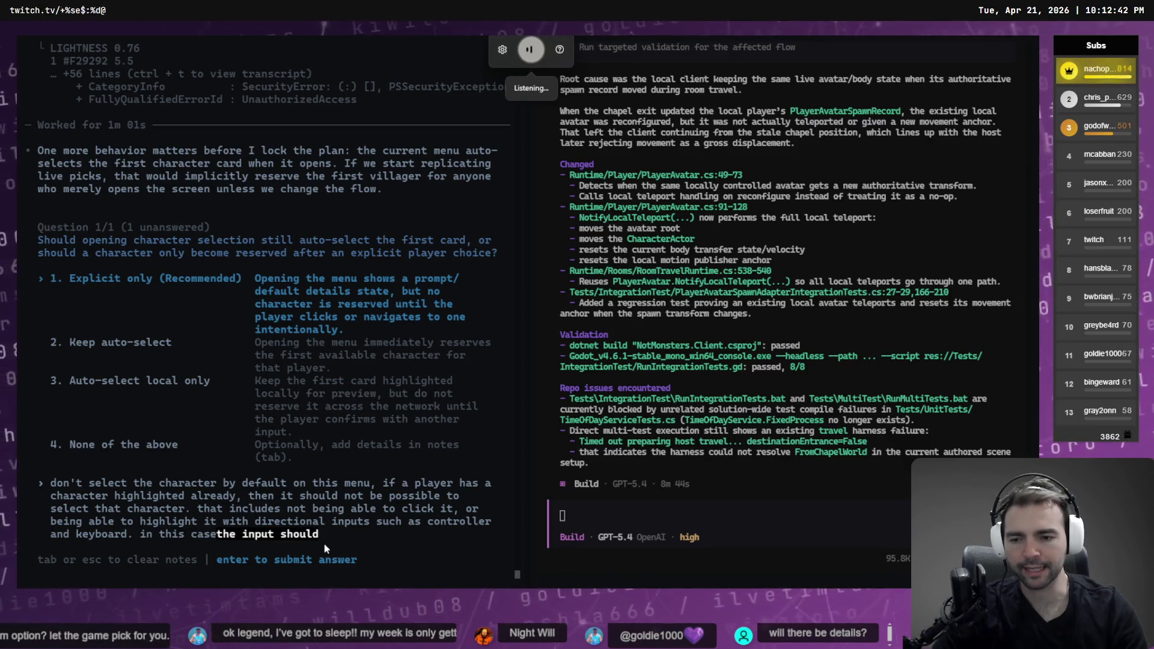
key("ctrl+super")
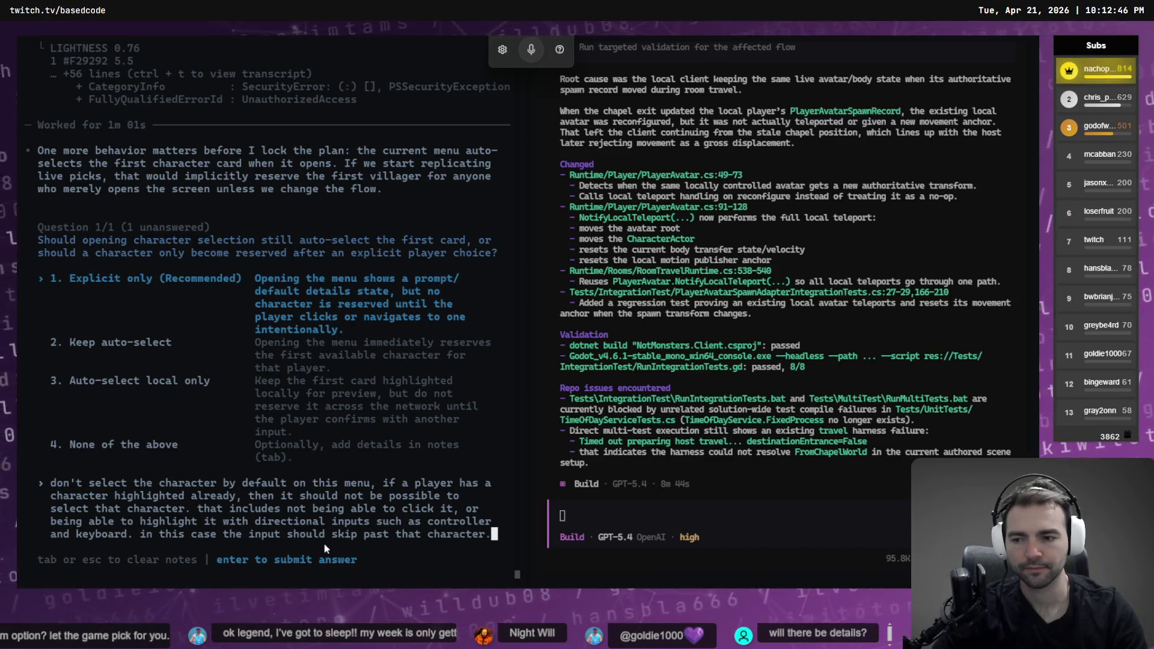
key("Return")
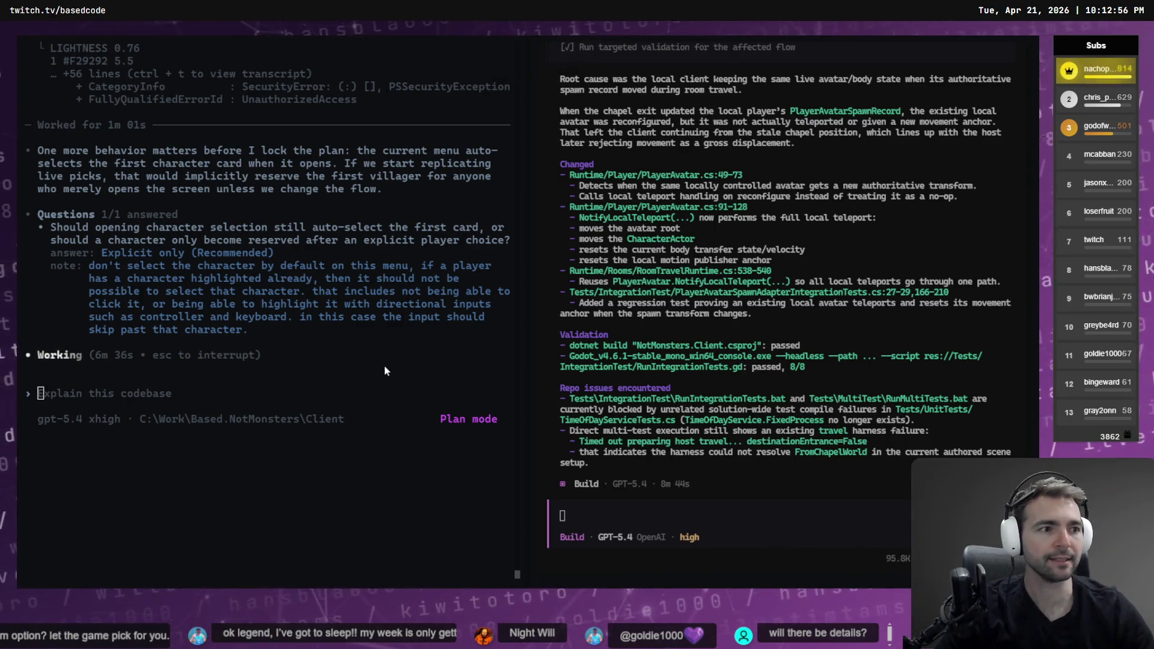
key("alt+Tab")
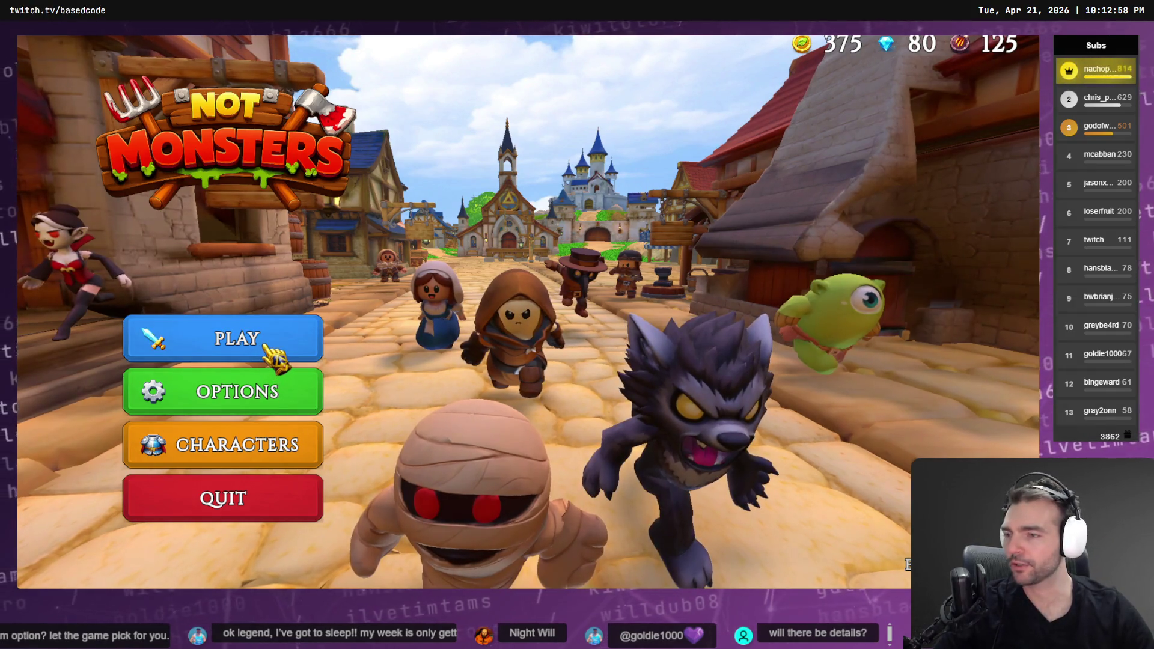
Step: After failing to rejoin room PV3ULV, host a new public game as room VTCLJ6
left_click(270, 351)
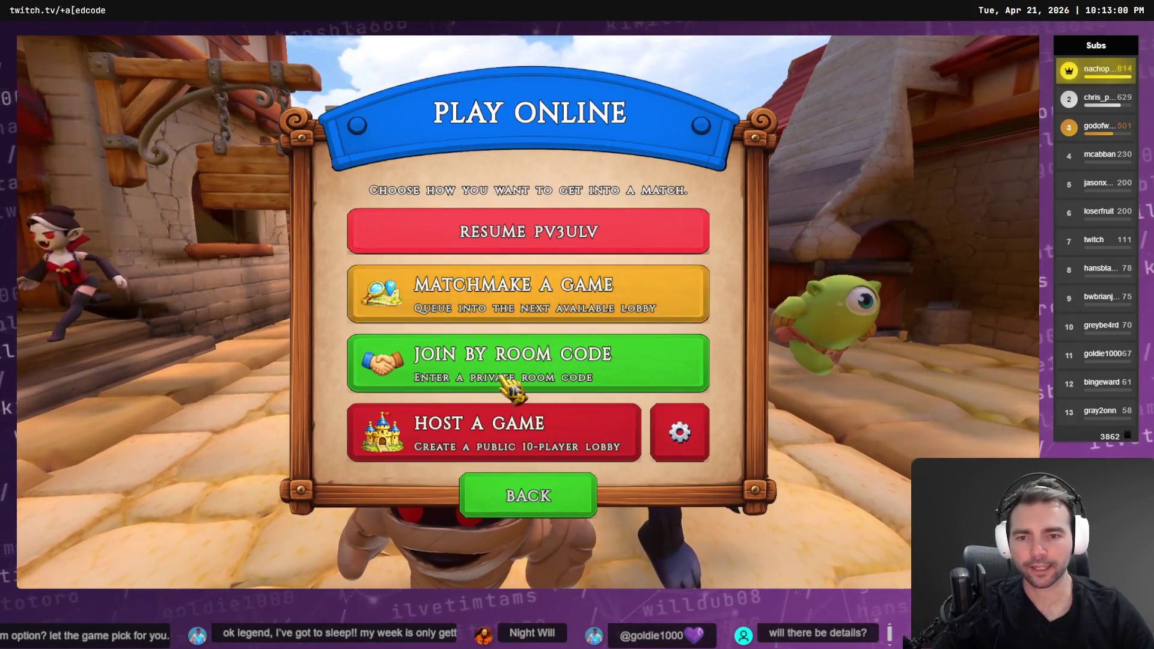
left_click(547, 234)
left_click(544, 378)
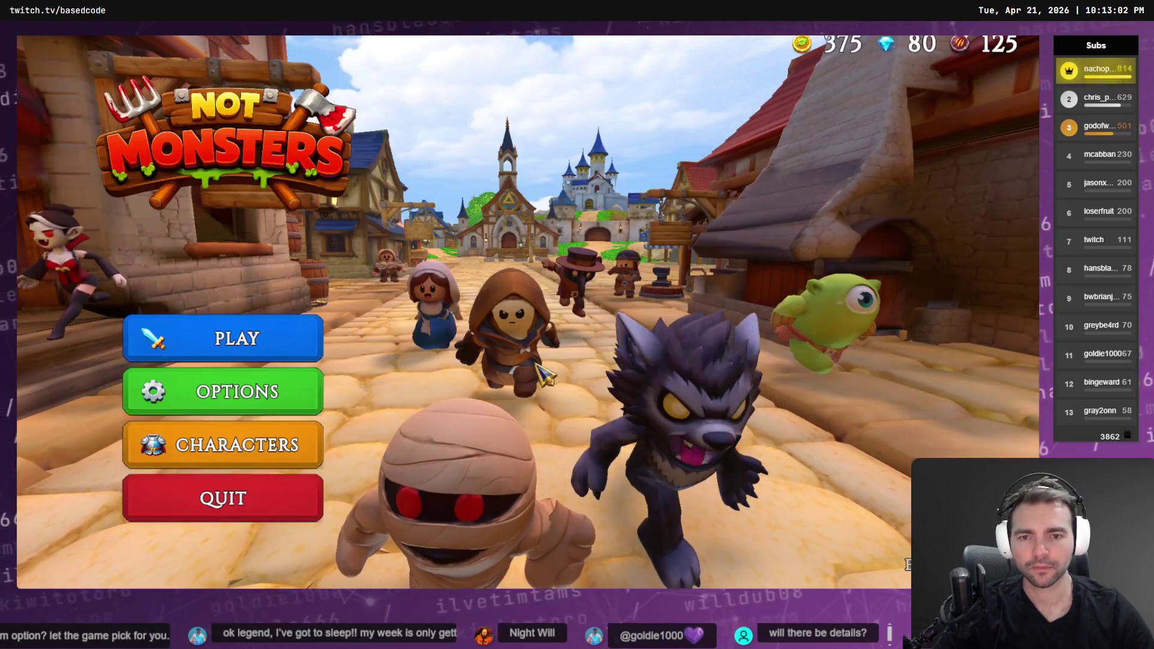
left_click(289, 339)
left_click(515, 392)
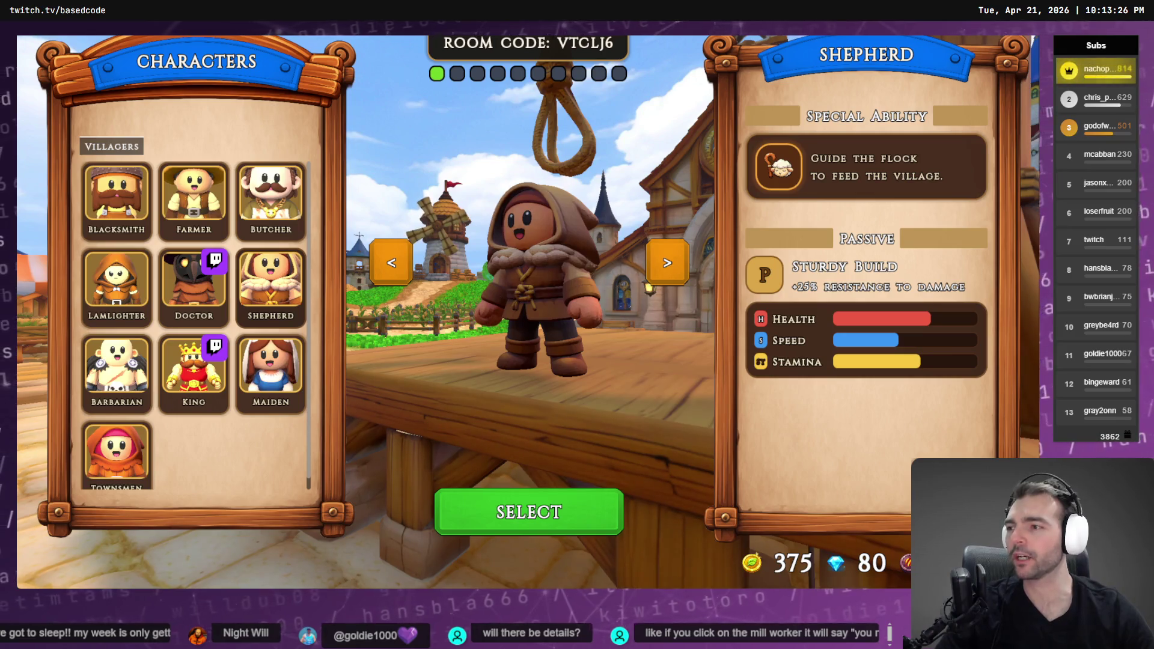
Step: Preview Farmer, Shepherd, Lamlighter, Barbarian, Townsmen, Maiden, Doctor and King, then leave the lobby
left_click(193, 195)
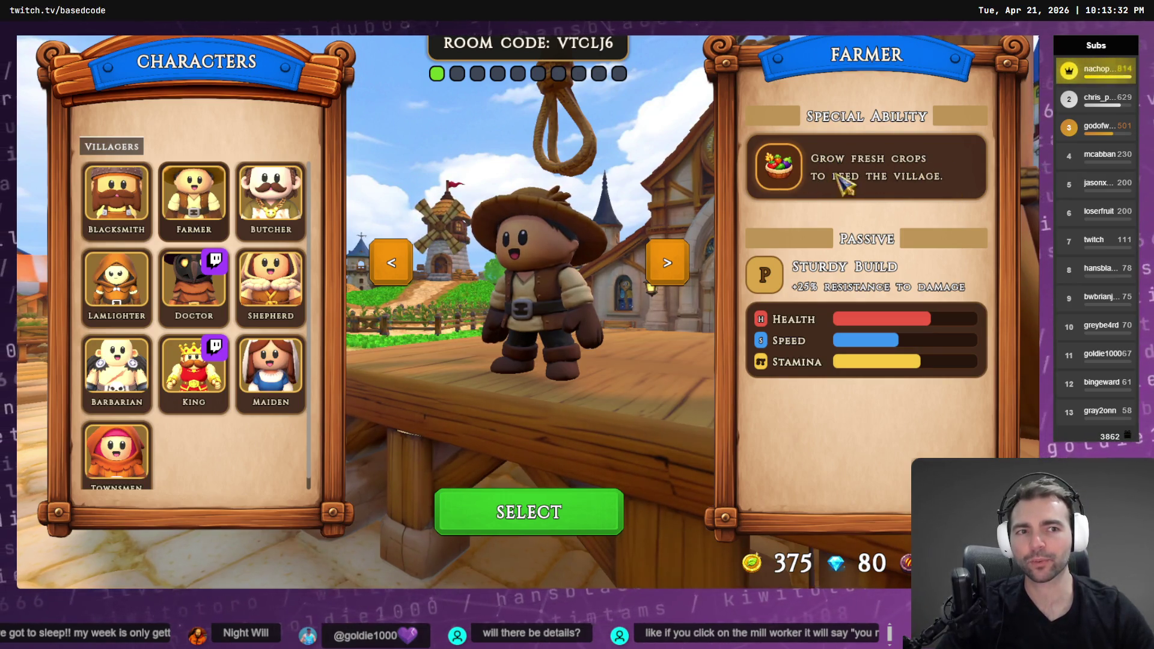
left_click(270, 282)
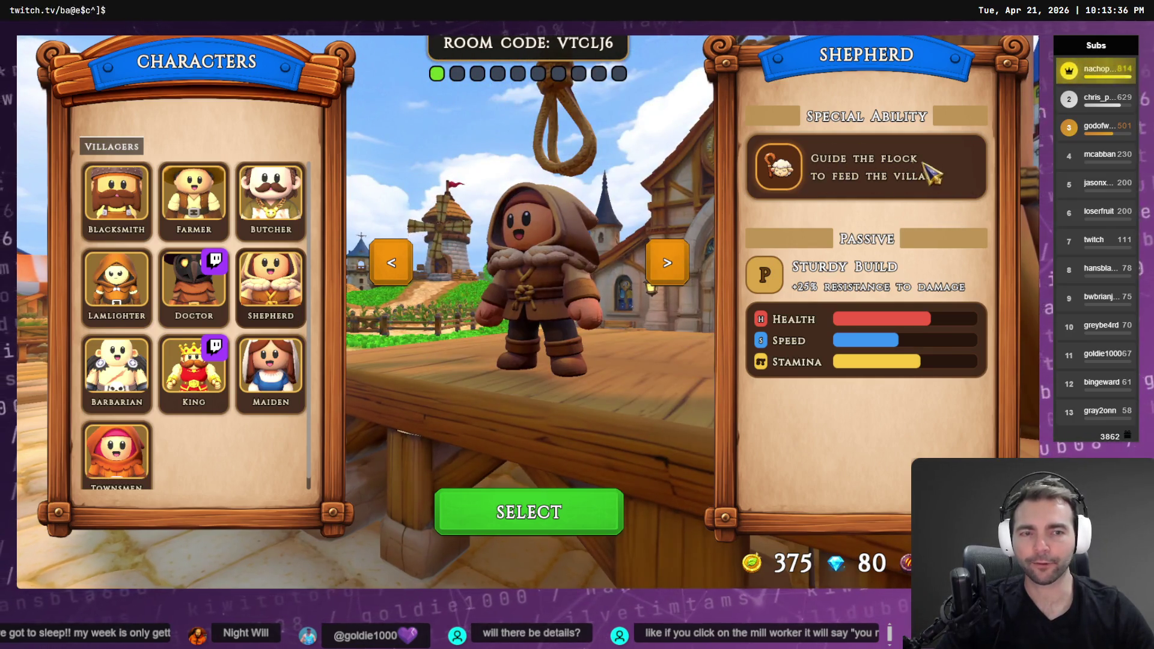
left_click(116, 282)
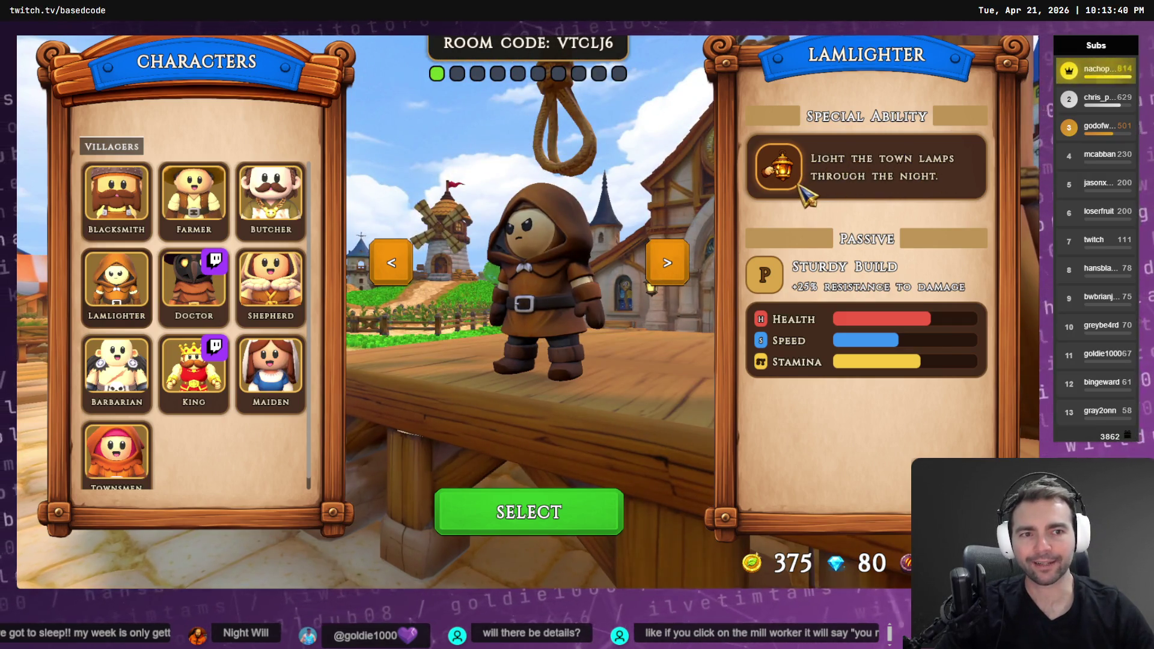
left_click(116, 370)
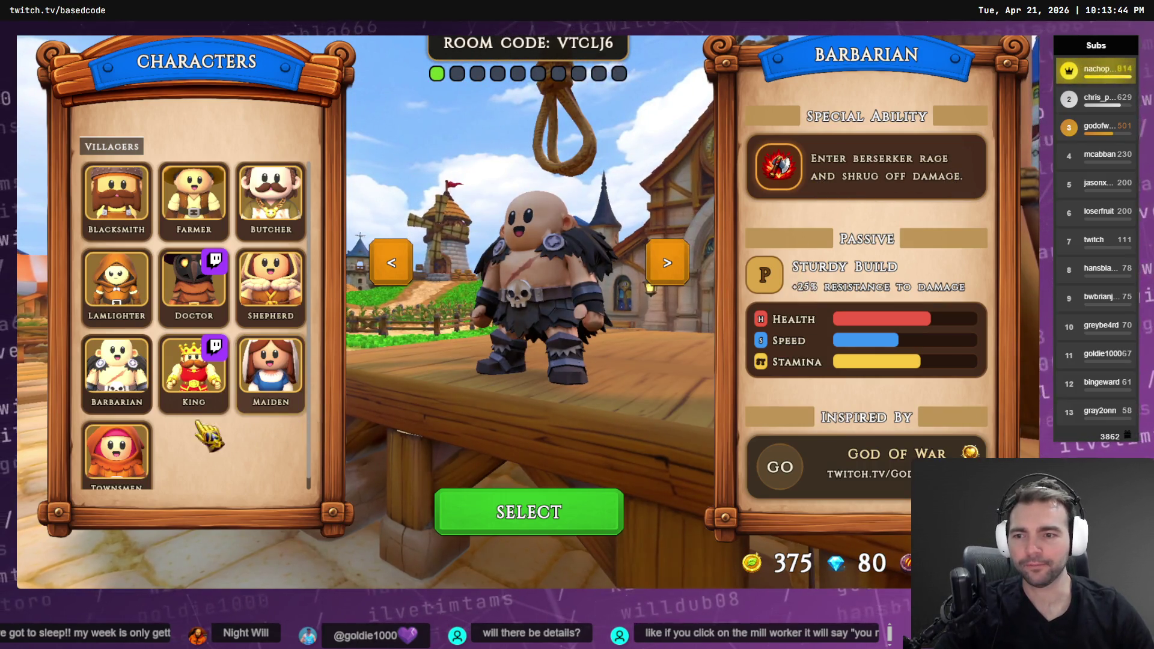
left_click(139, 459)
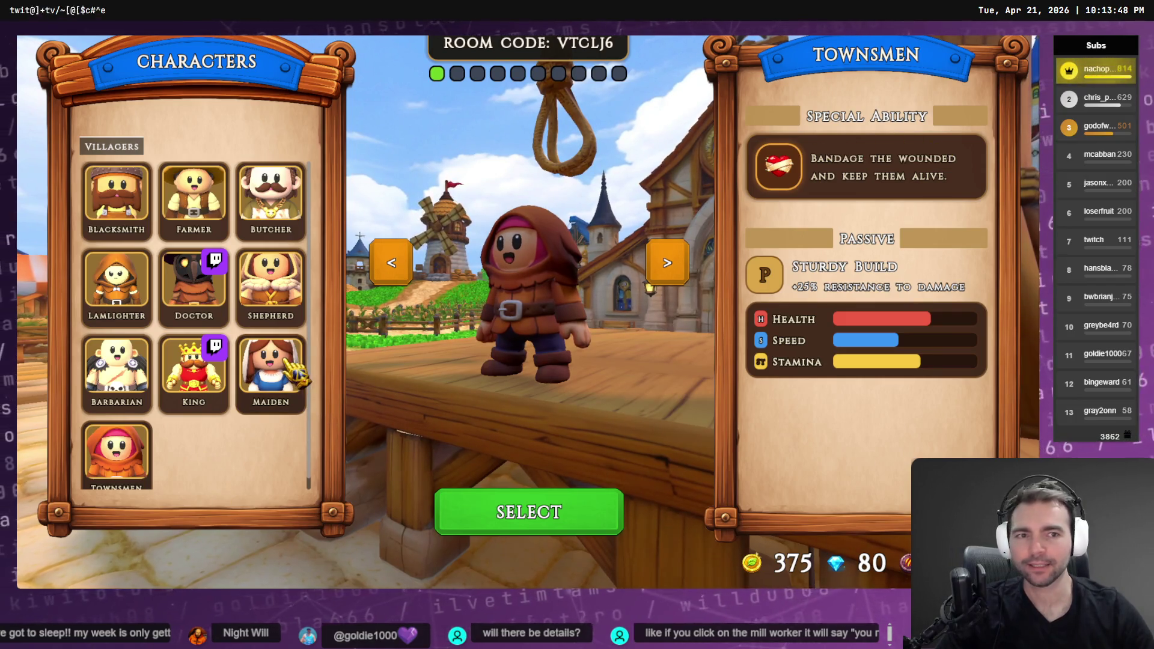
left_click(304, 388)
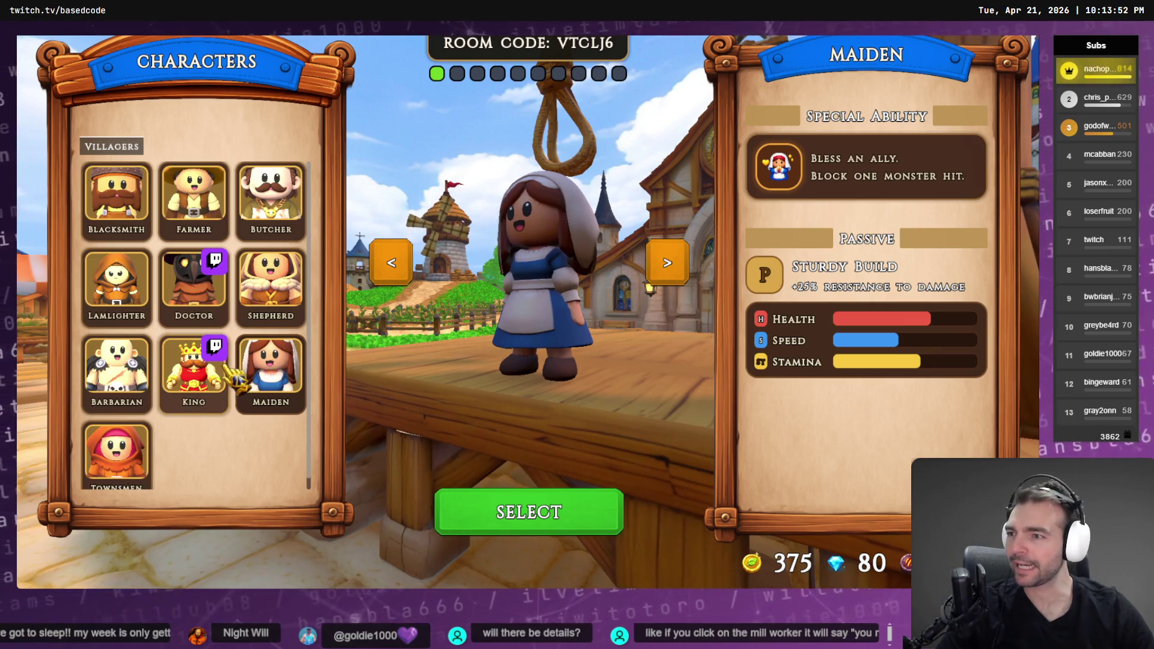
left_click(155, 296)
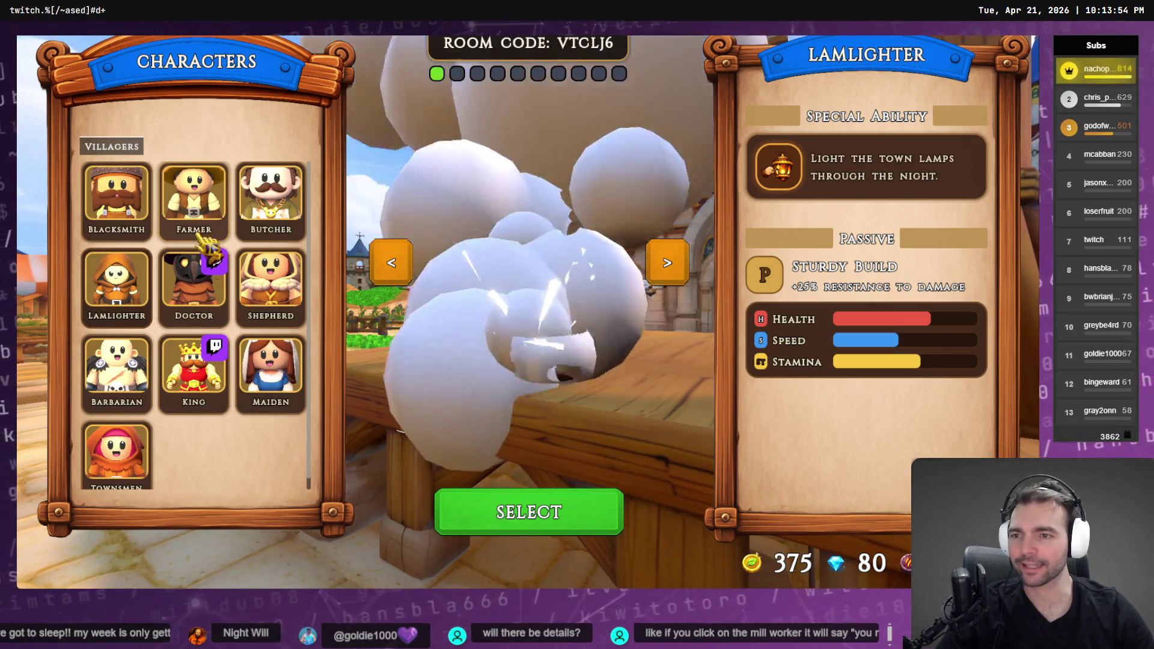
left_click(204, 318)
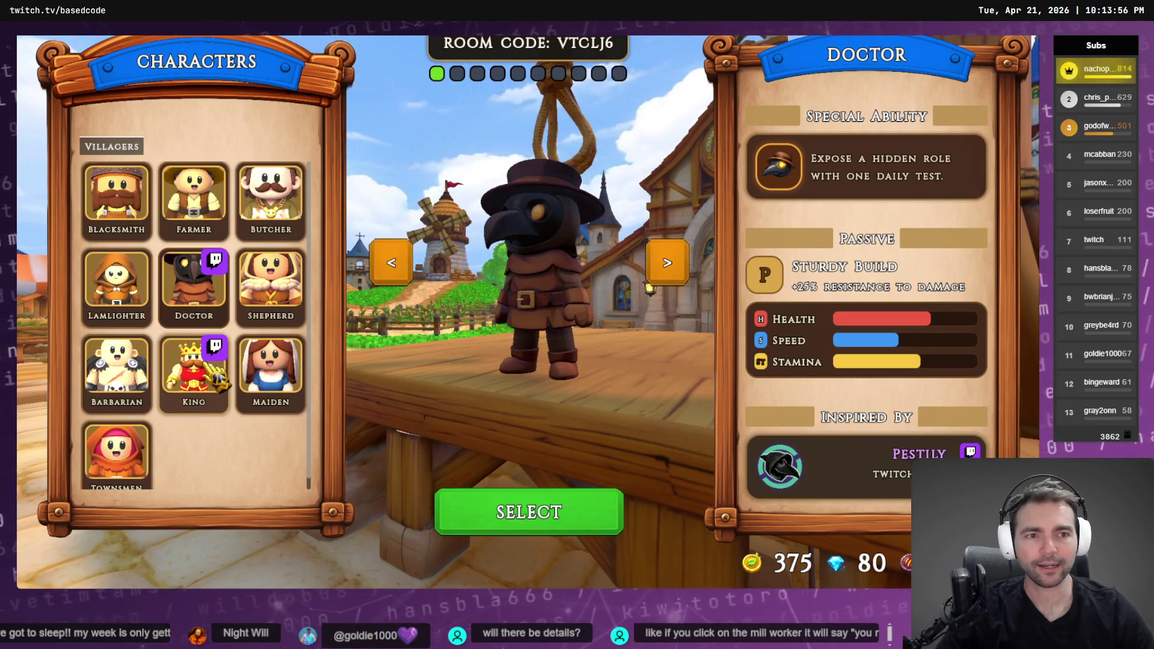
left_click(192, 366)
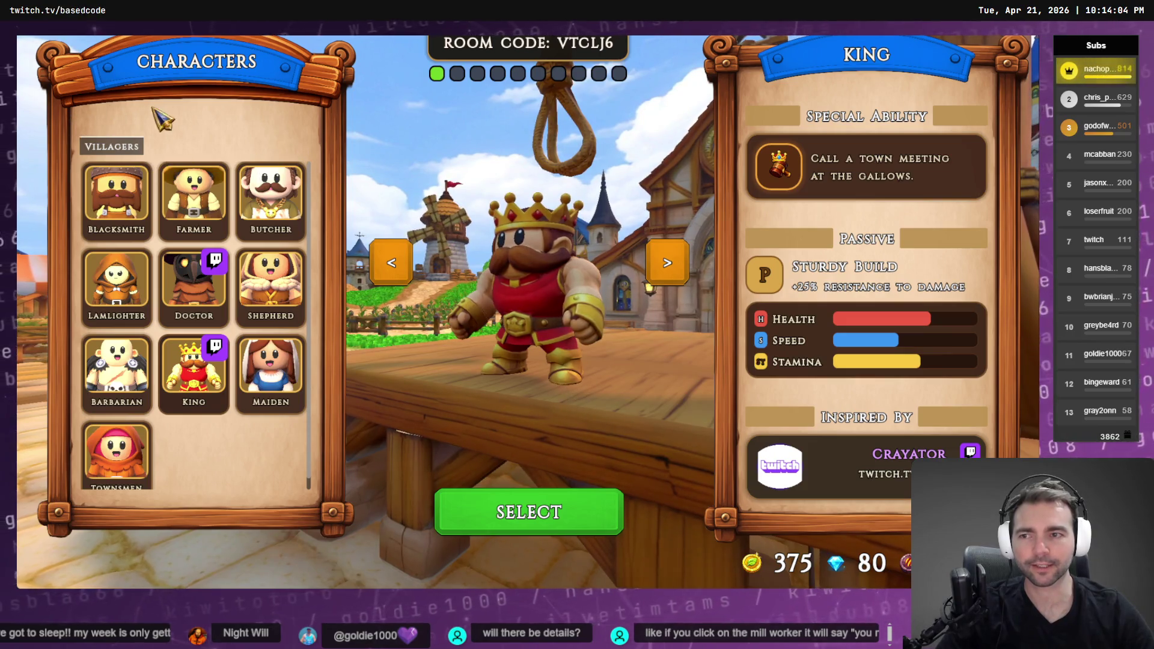
key("Escape")
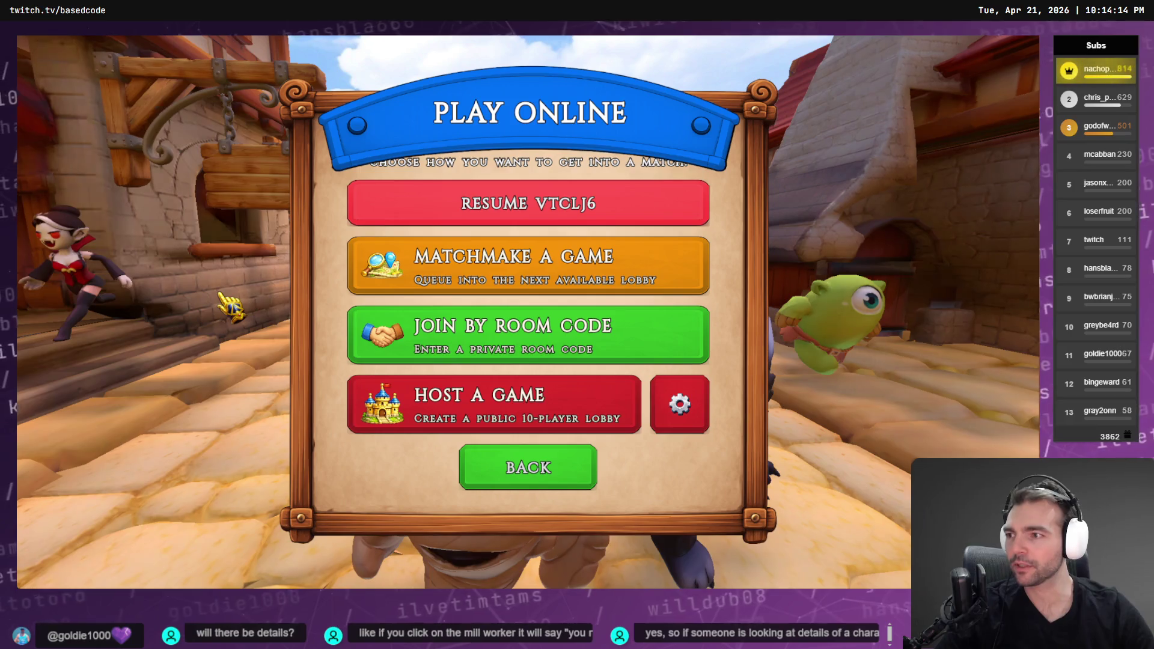
Step: Try to rejoin room VTCLJ6, host another public game, then back out to the main menu
left_click(481, 216)
left_click(528, 377)
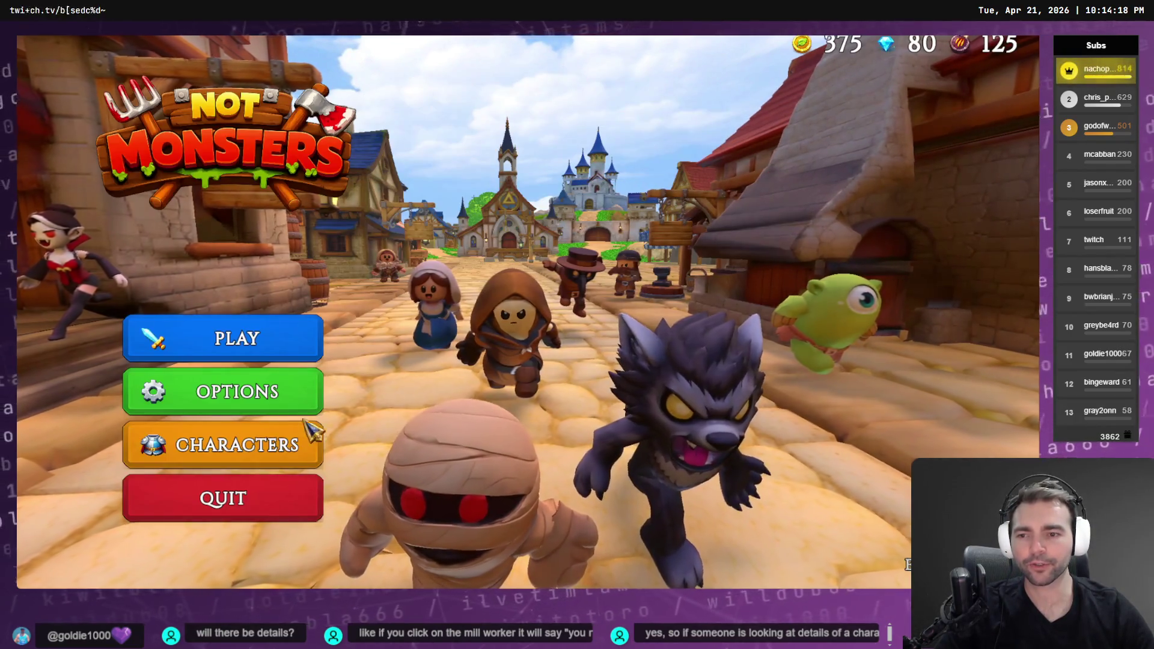
left_click(289, 335)
left_click(432, 376)
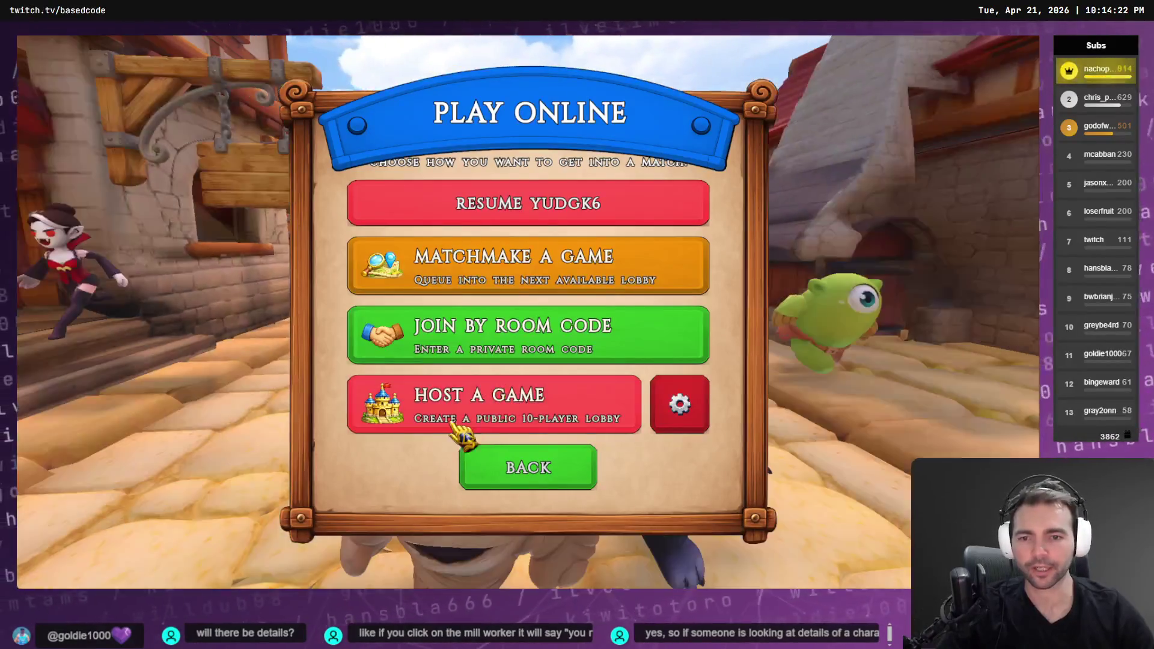
left_click(528, 466)
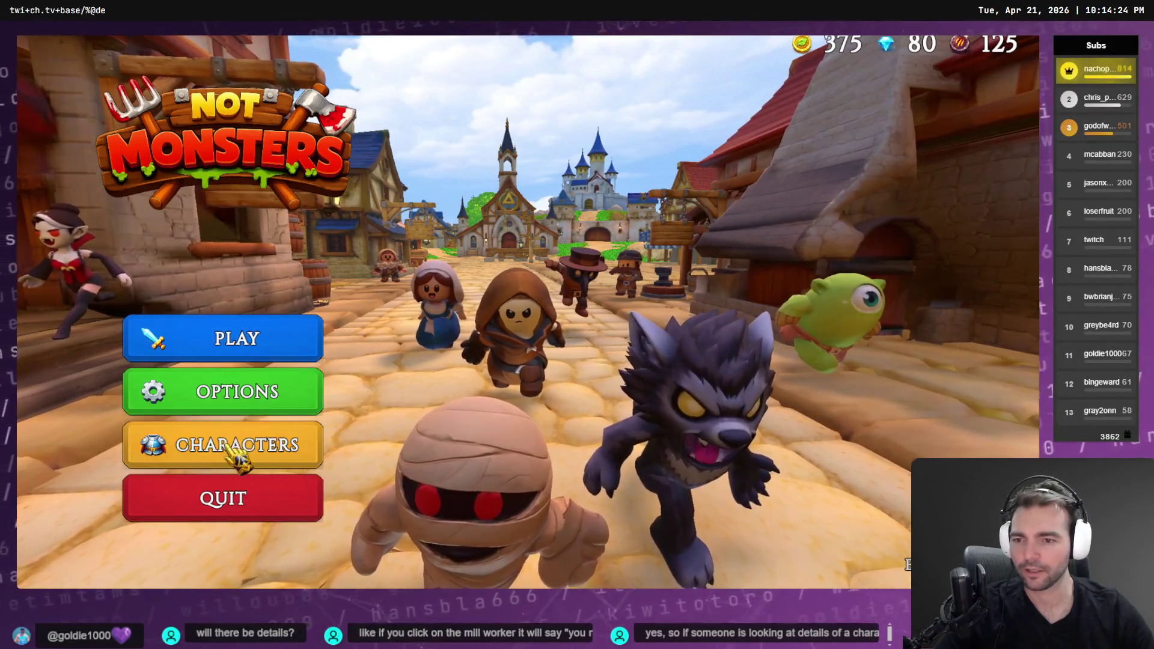
Step: In the Characters gallery, view the Farmer, Blacksmith, Lamlighter, Shepherd, Butcher and Maiden
left_click(244, 454)
left_click(194, 199)
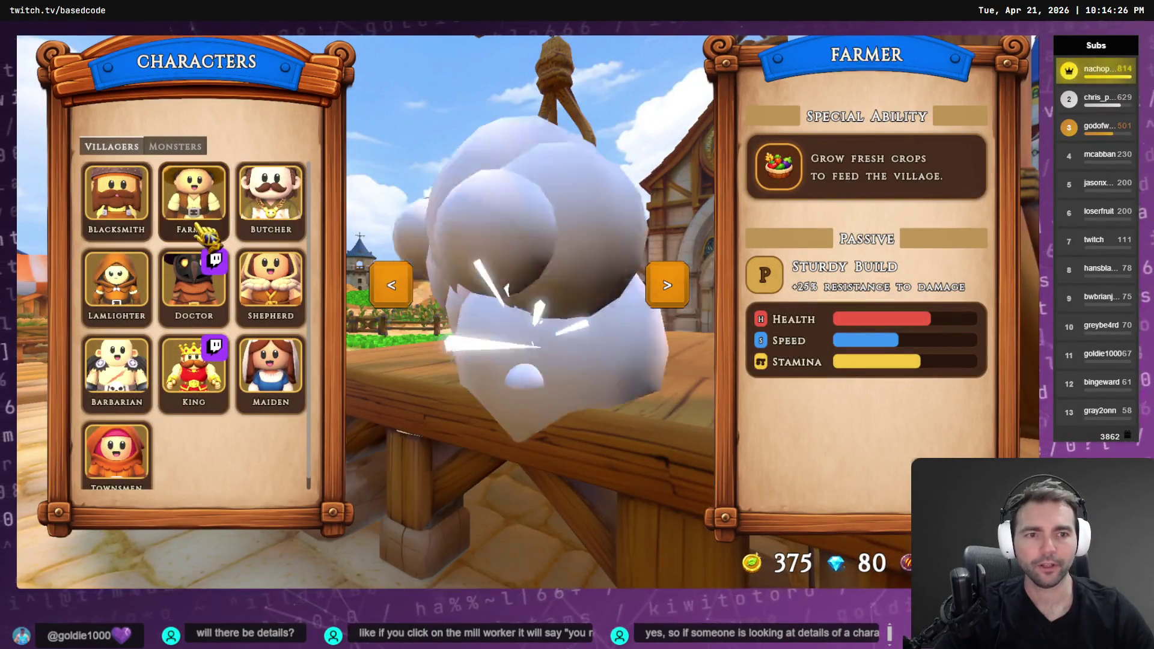
left_click(116, 194)
left_click(122, 297)
left_click(294, 306)
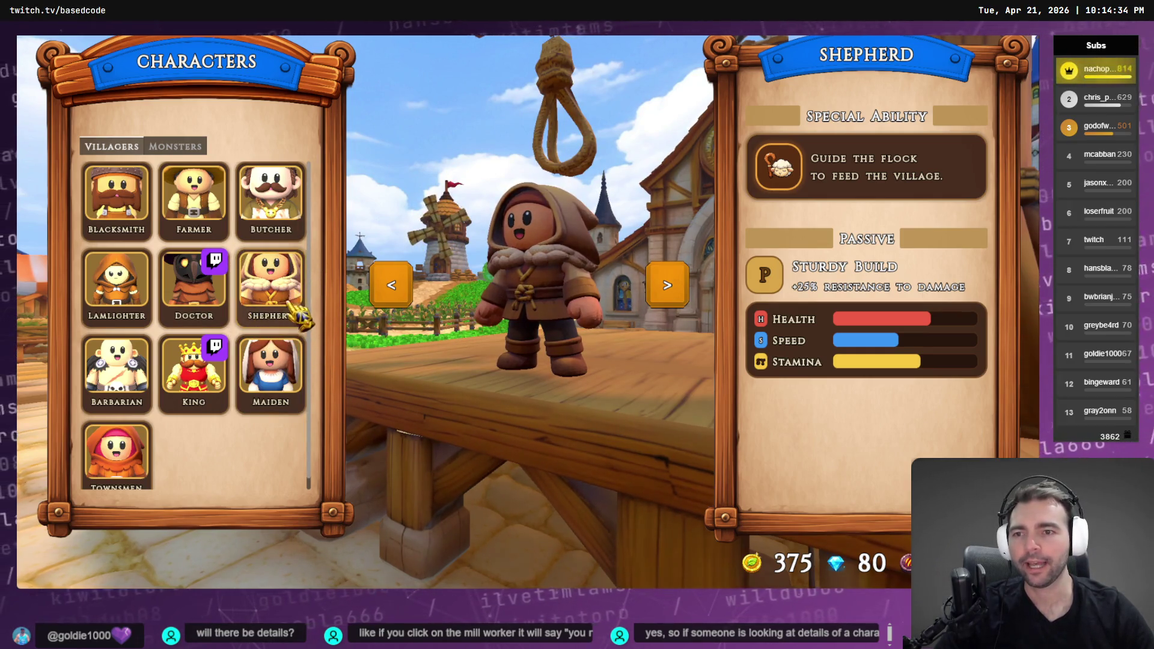
left_click(279, 199)
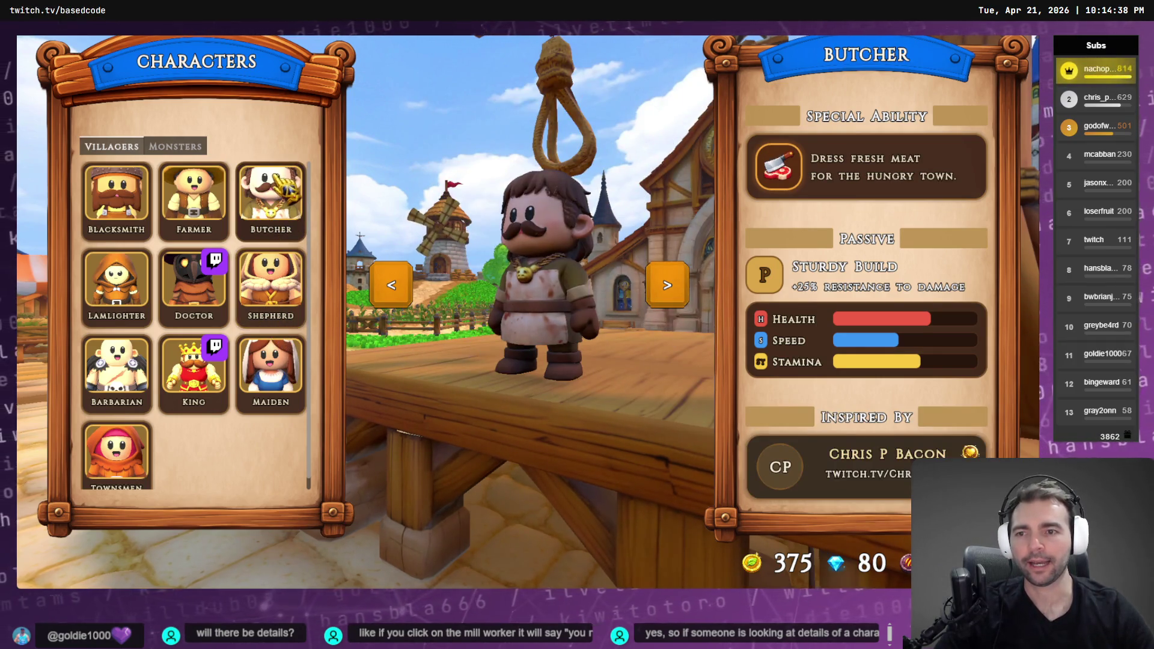
left_click(287, 360)
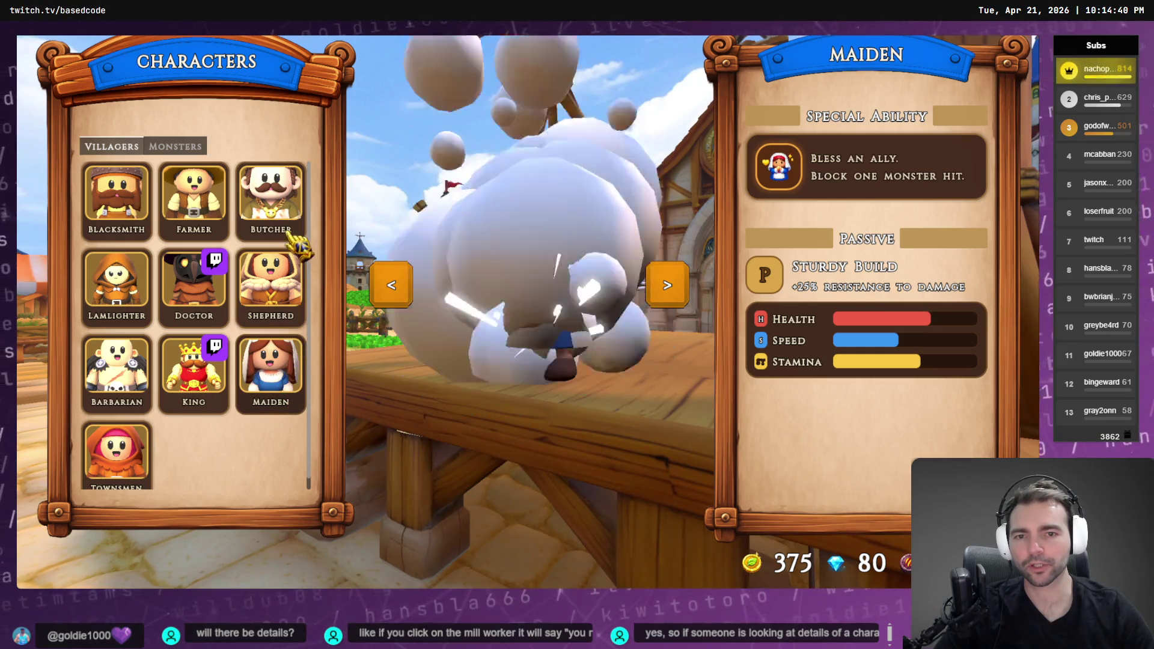
Step: Revisit the Shepherd, Blacksmith and Lamlighter details, then leave for the main menu
left_click(276, 287)
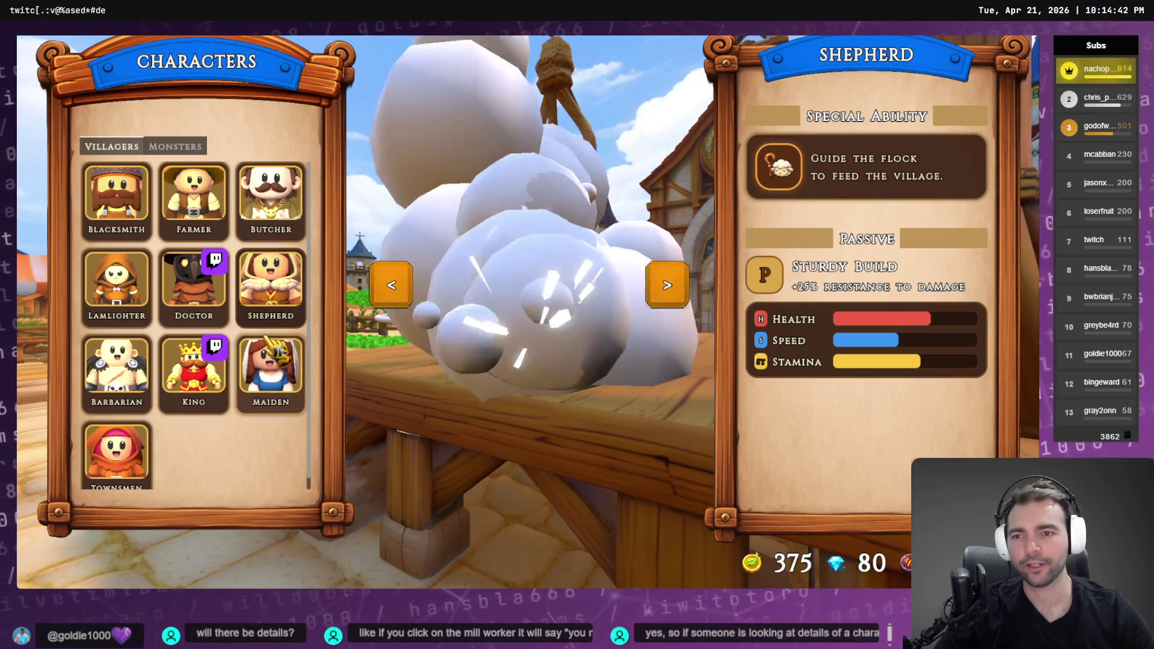
left_click(137, 322)
left_click(120, 225)
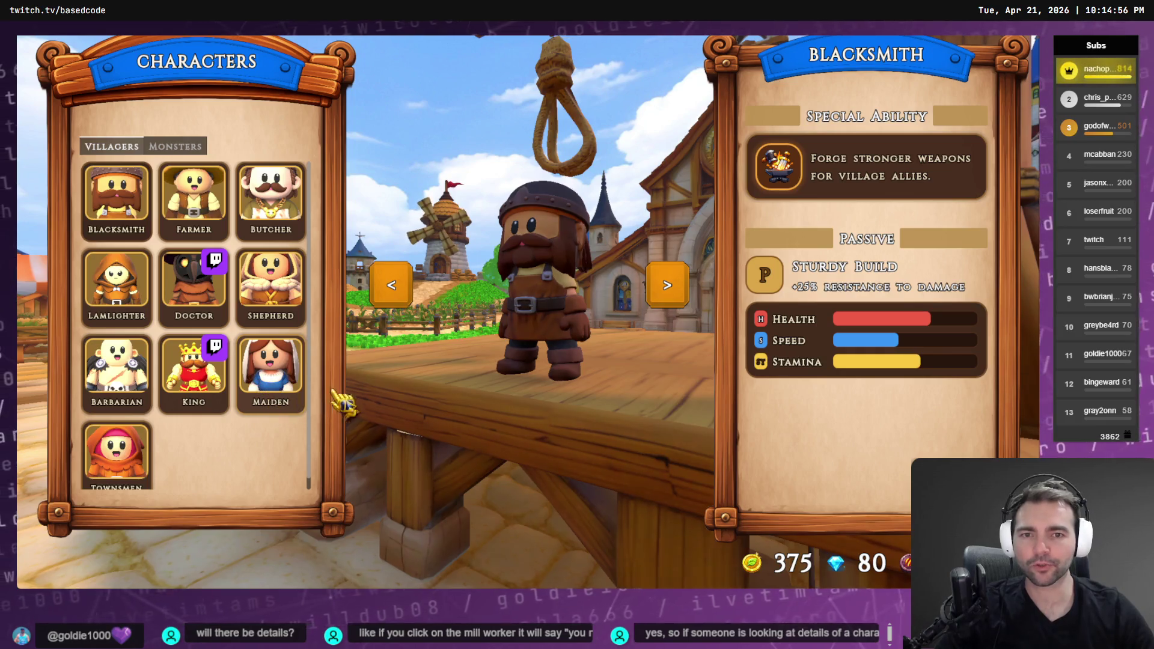
left_click(117, 279)
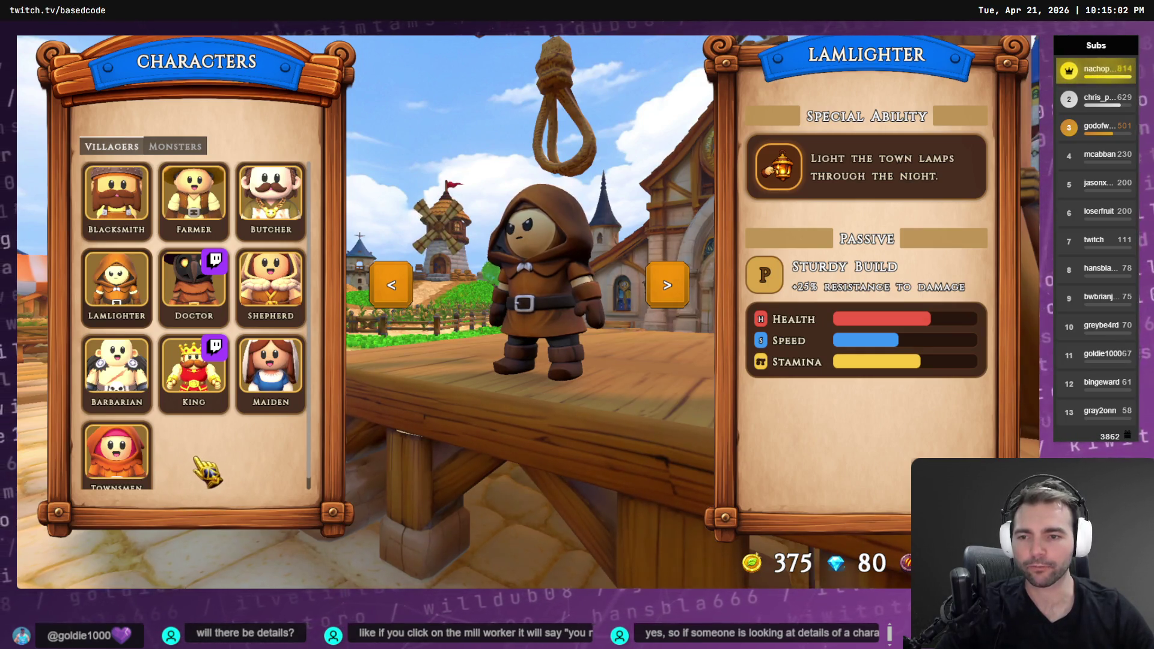
key("Escape")
key("alt+Tab")
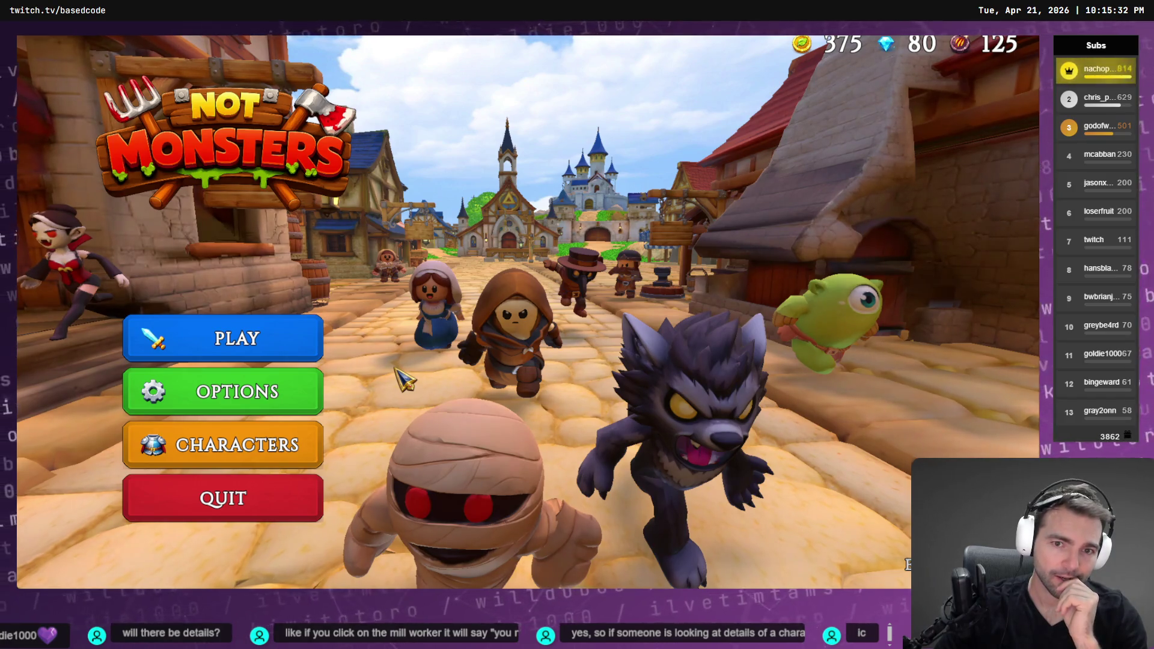
Step: Open the Characters gallery from the main menu, showing the Lamlighter
left_click(287, 459)
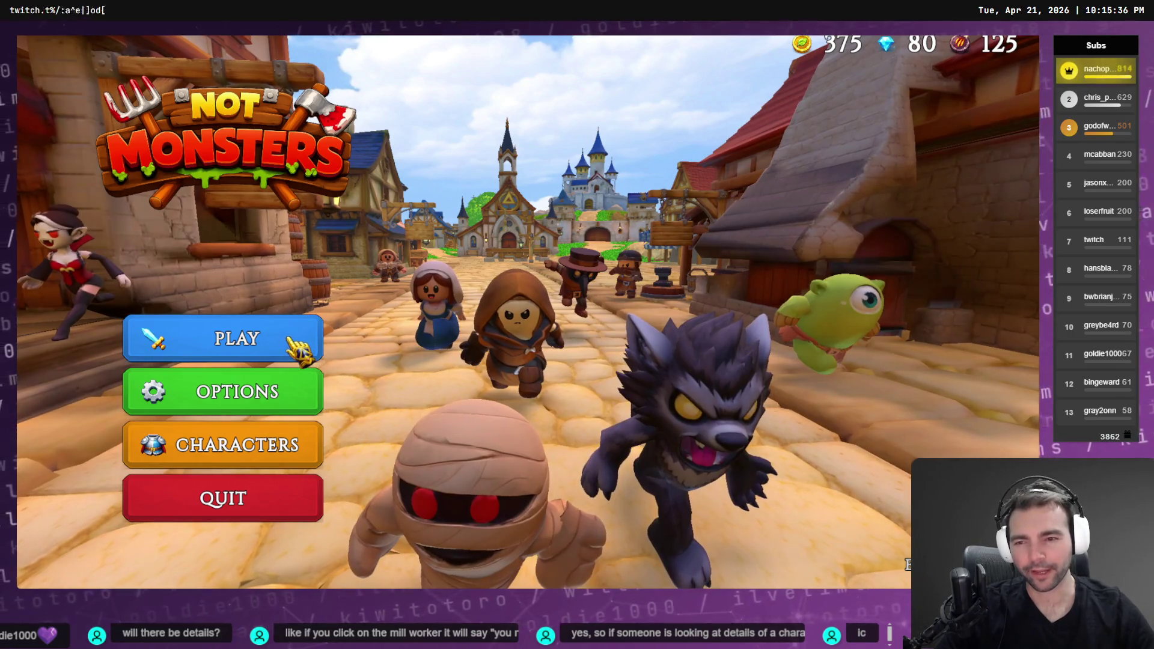
left_click(307, 451)
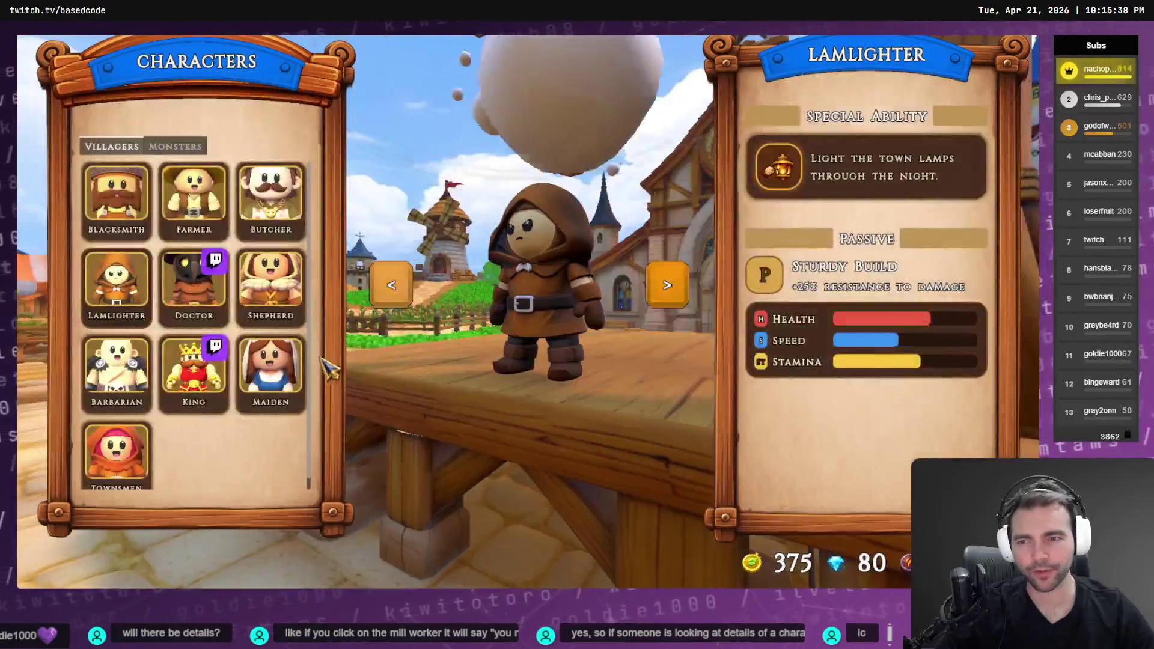
Step: Starting from the Maiden, cycle through the villager characters with the arrow buttons
left_click(277, 373)
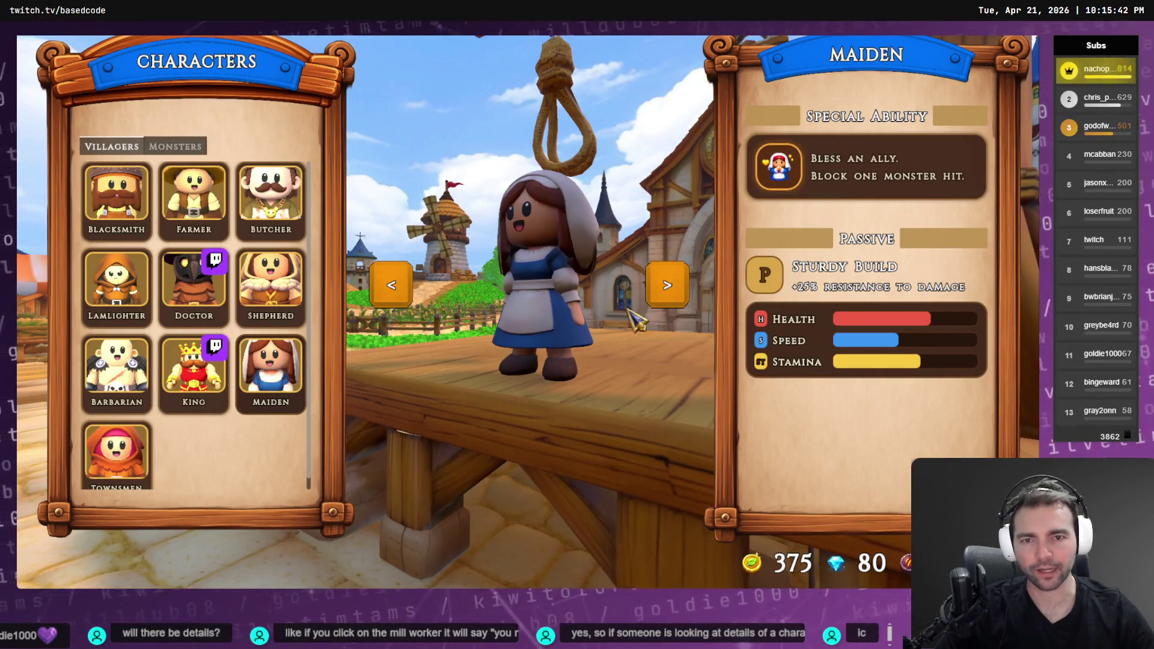
left_click(665, 292)
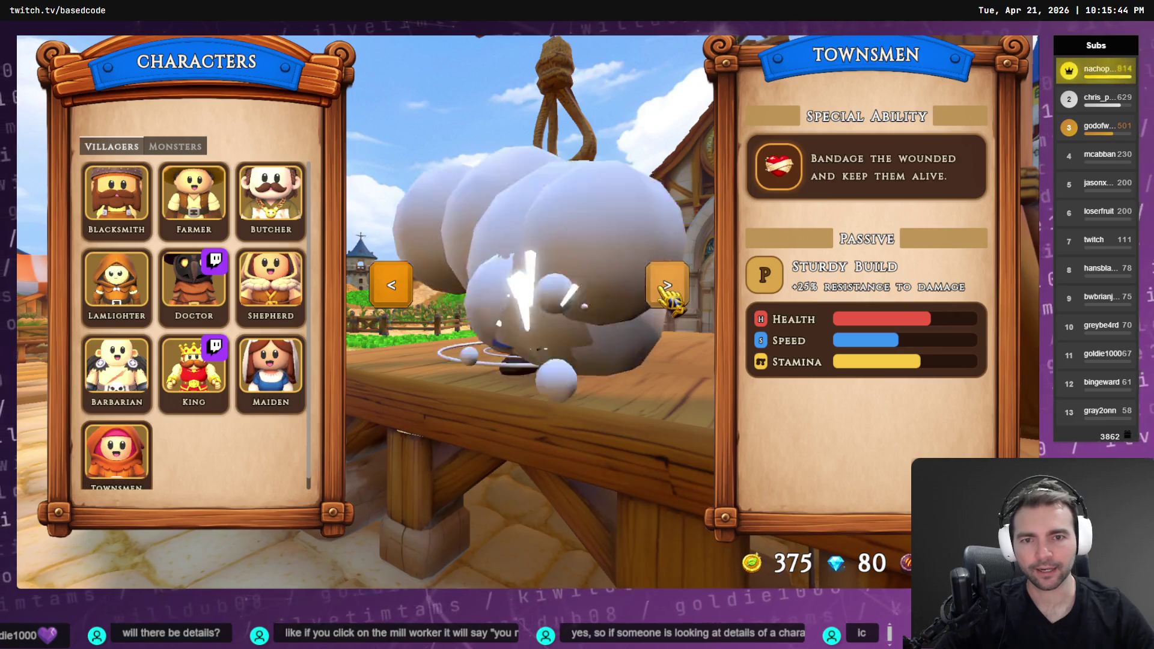
left_click(666, 292)
left_click(666, 291)
left_click(667, 287)
left_click(667, 287)
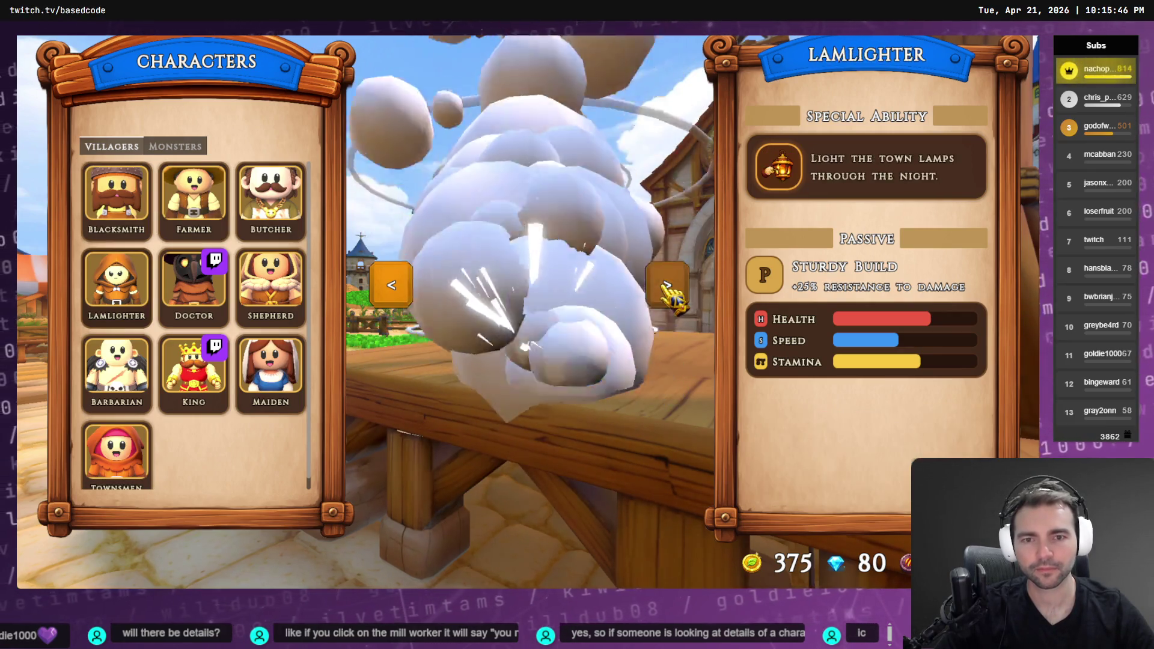
left_click(667, 287)
left_click(667, 287)
left_click(666, 287)
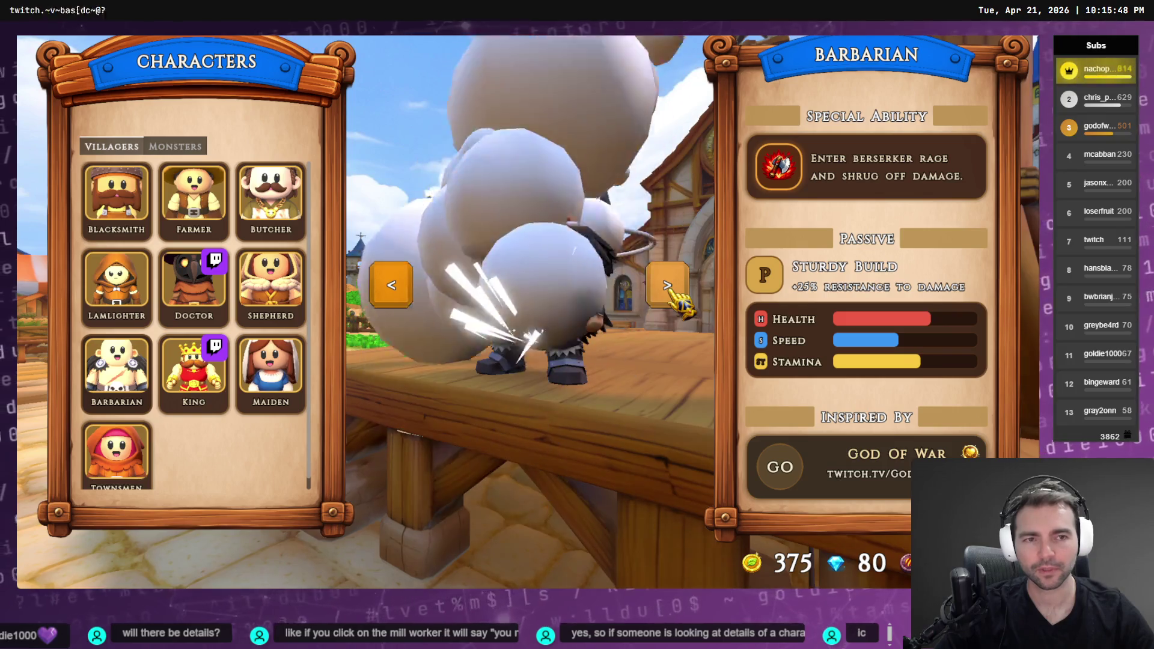
left_click(667, 287)
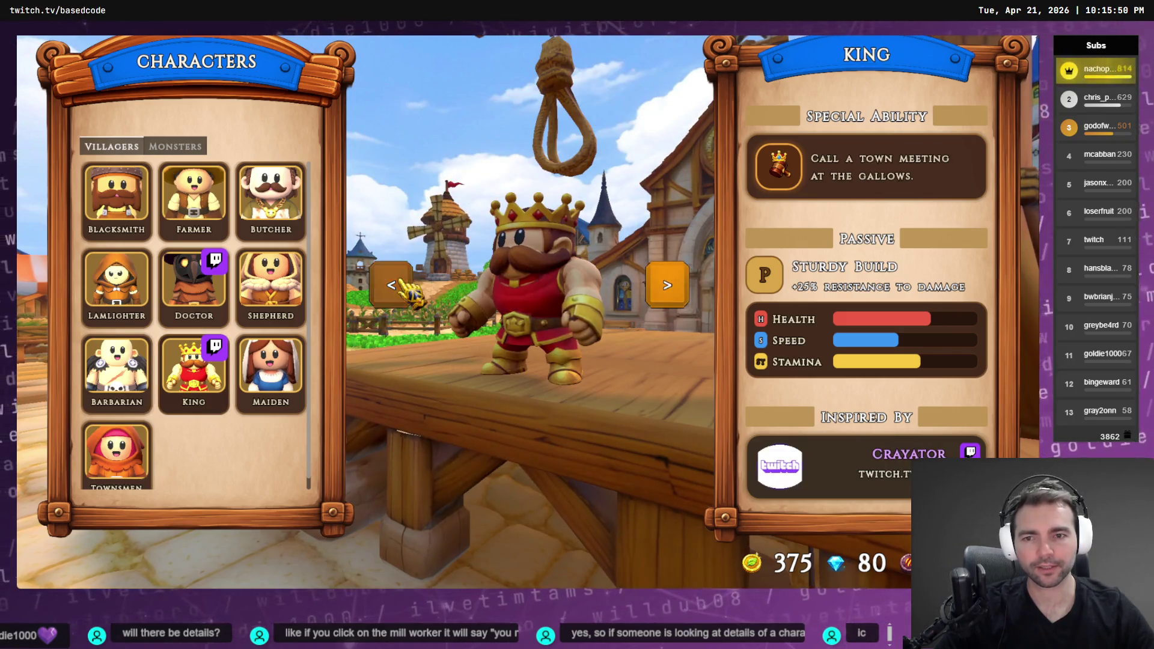
left_click(401, 287)
left_click(673, 283)
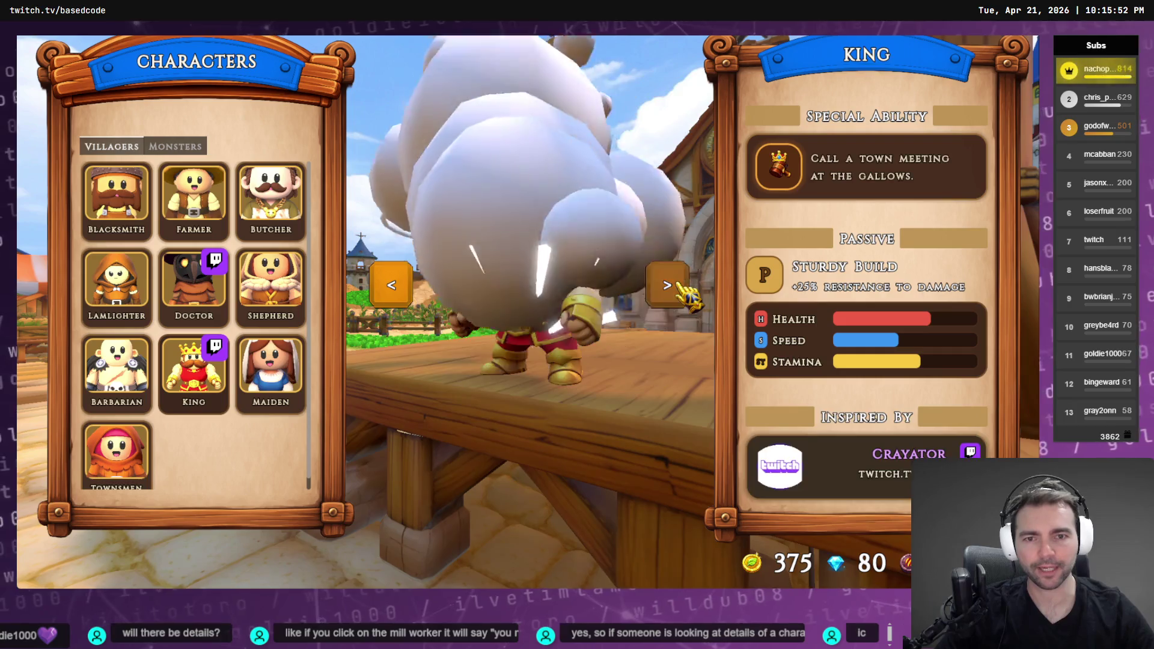
left_click(673, 282)
left_click(673, 283)
left_click(672, 282)
left_click(673, 282)
Step: Switch to monsters and step from Witch through Vampire, Newlyweds, Worm, Yeti, Alice, Poultergeist, Skeleton to Werewolf
left_click(175, 146)
left_click(205, 204)
left_click(220, 301)
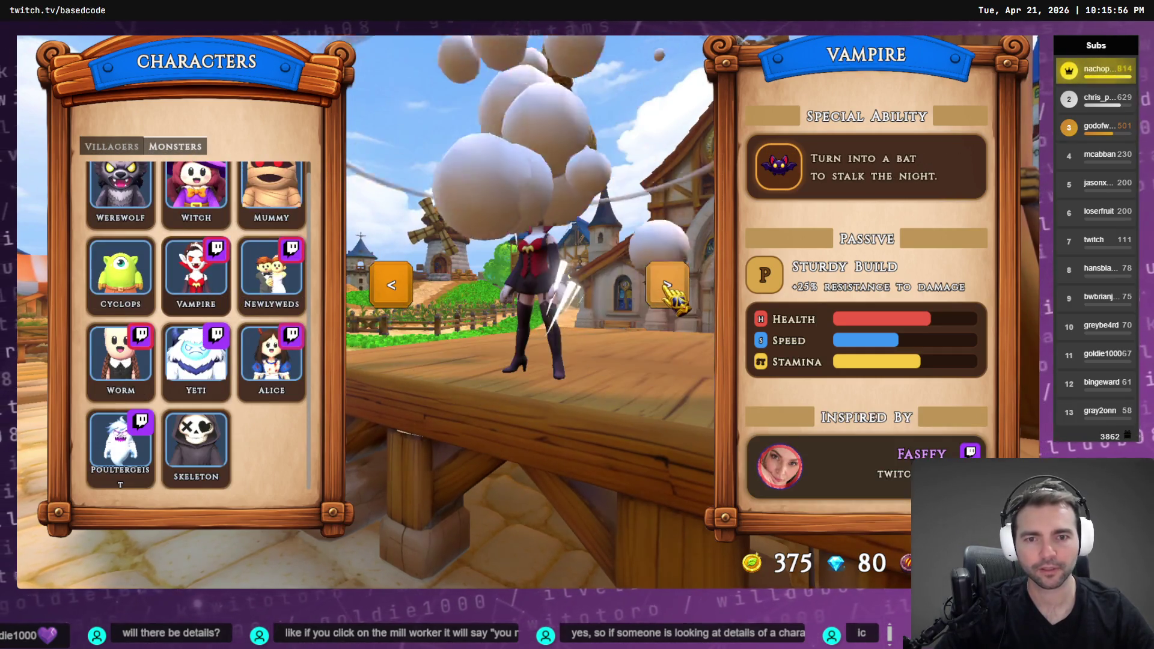
left_click(668, 289)
left_click(668, 288)
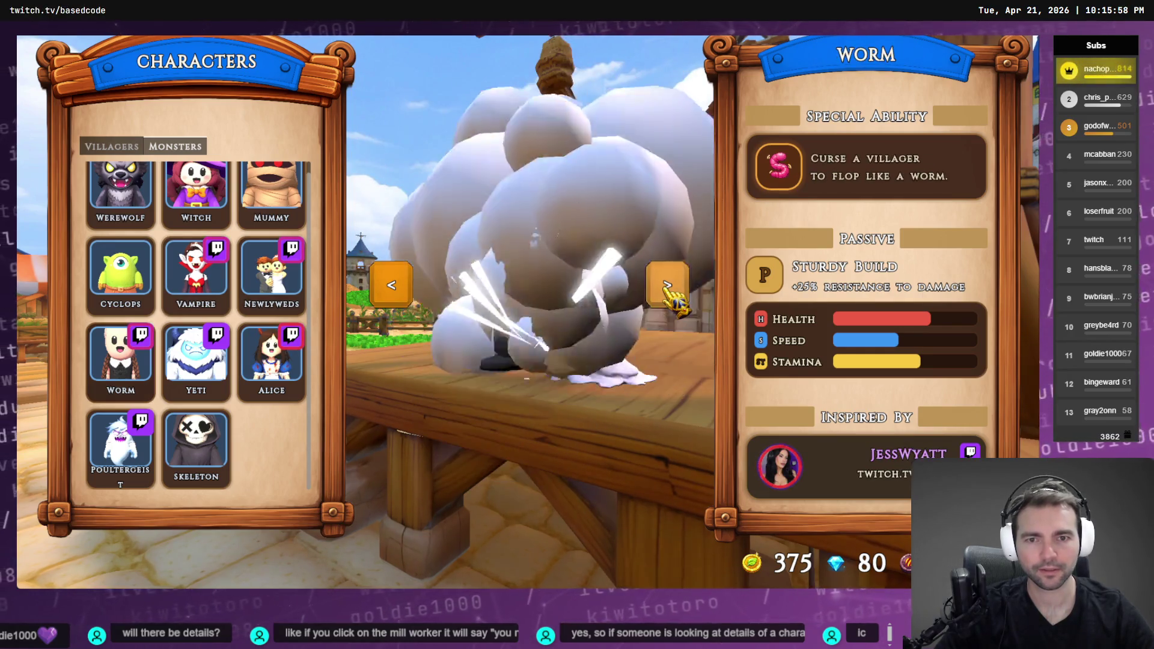
left_click(668, 288)
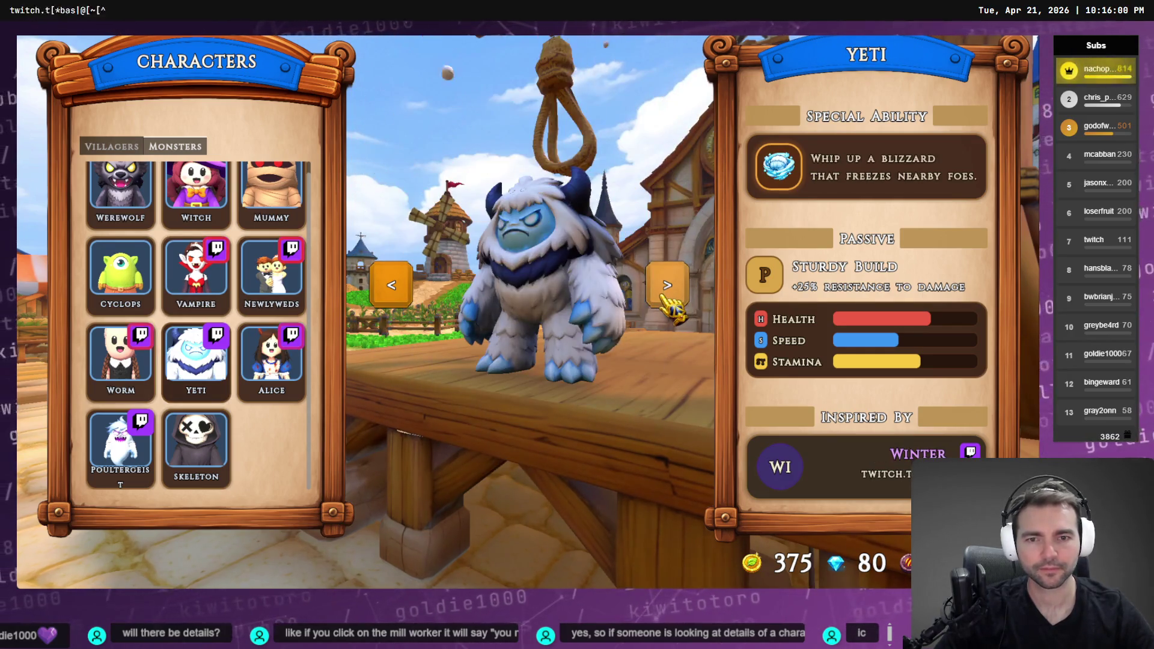
left_click(667, 294)
left_click(668, 294)
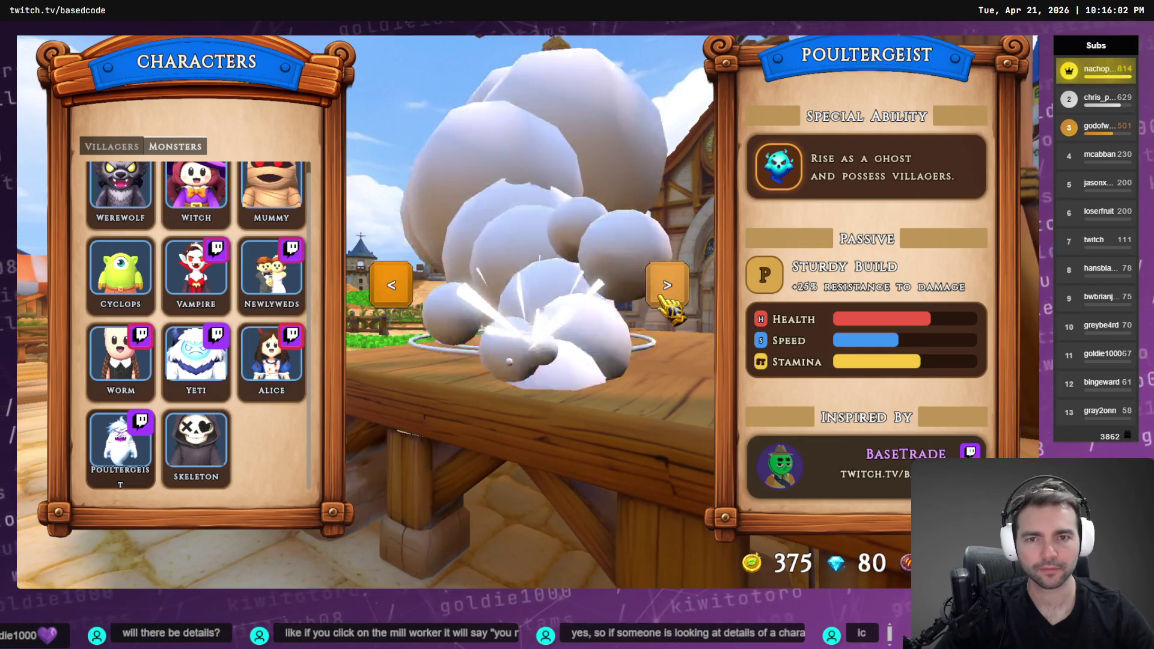
left_click(664, 298)
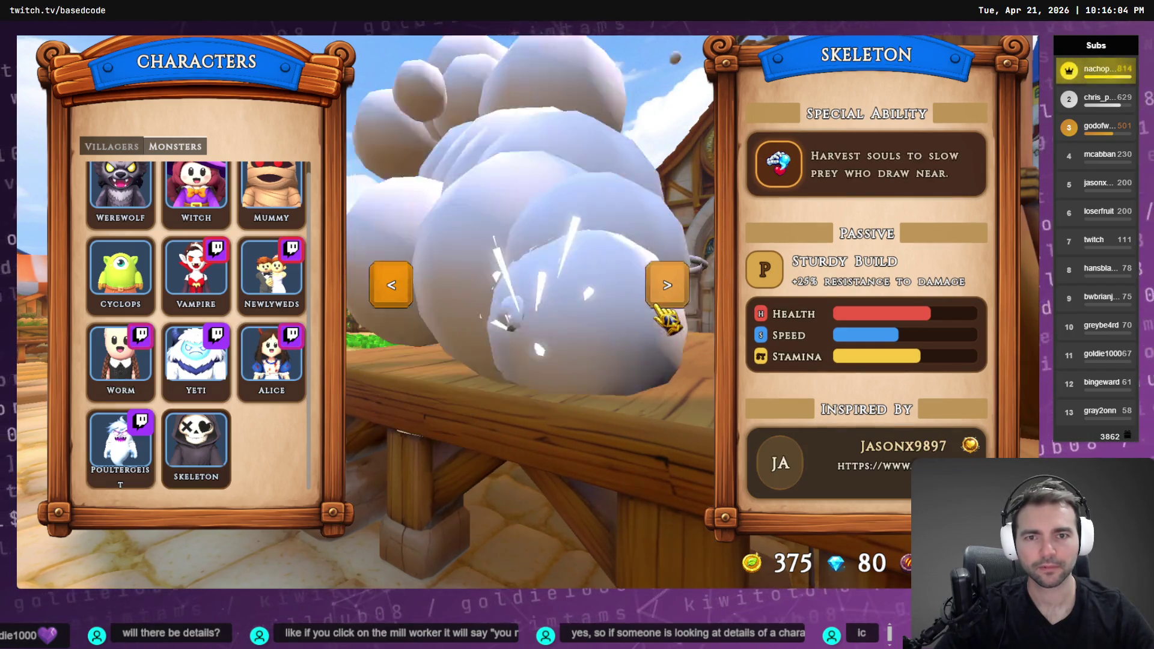
left_click(664, 299)
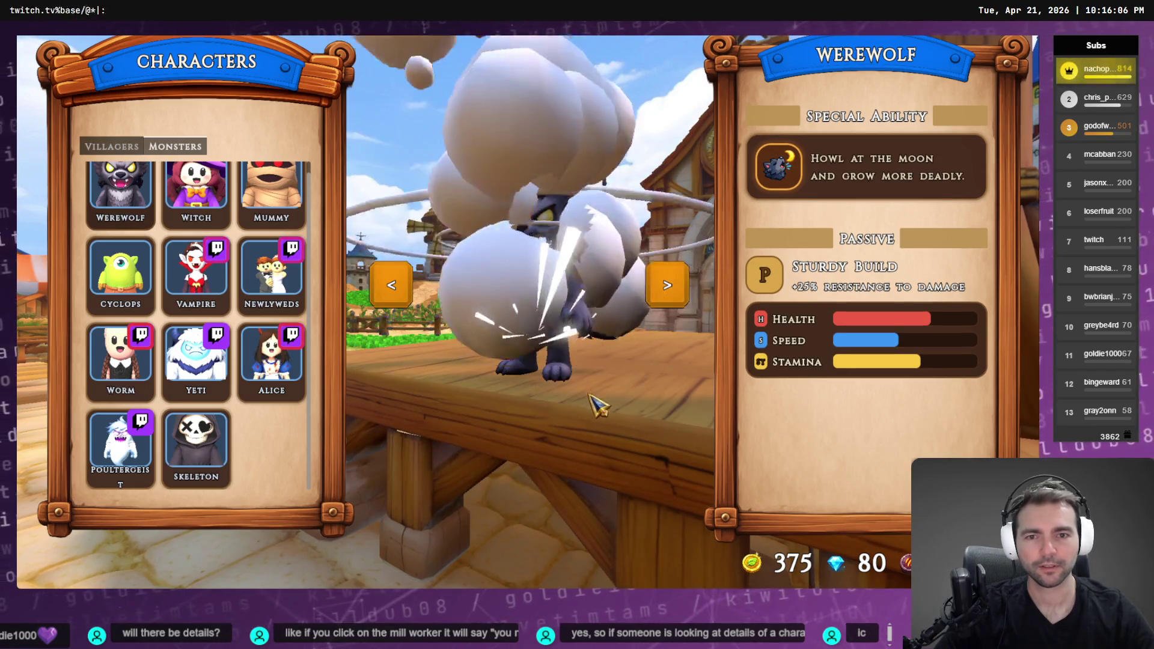
key("alt+Tab")
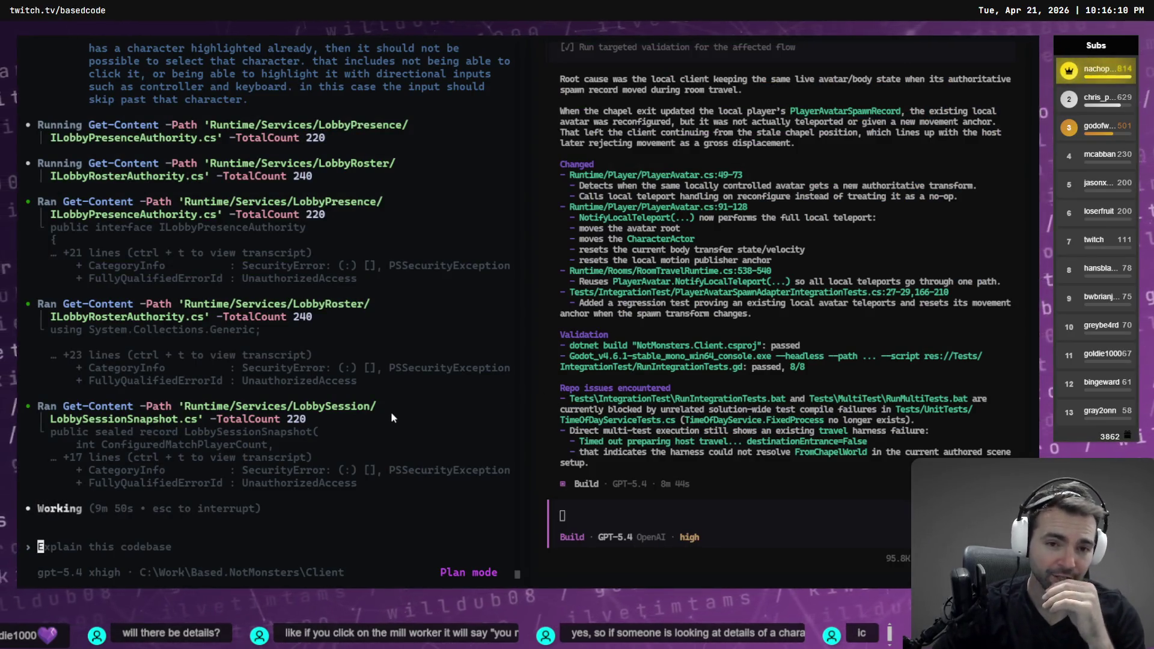
key("alt+Tab")
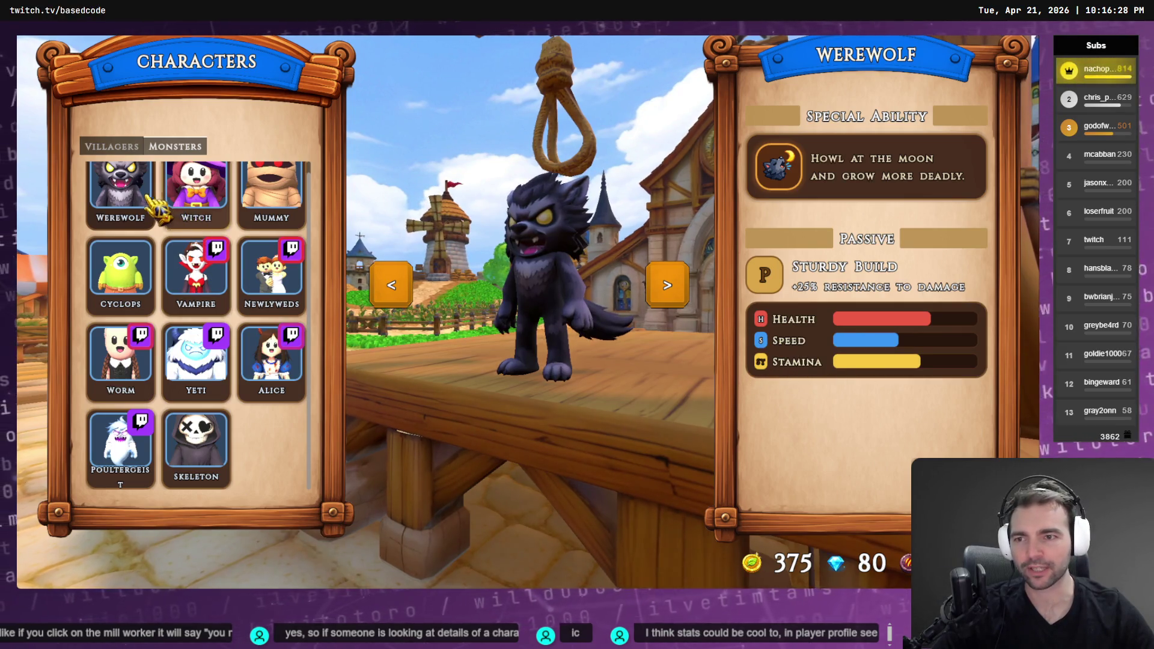
Step: View the Cyclops, Mummy, Alice and Vampire, then return to the main menu
left_click(127, 279)
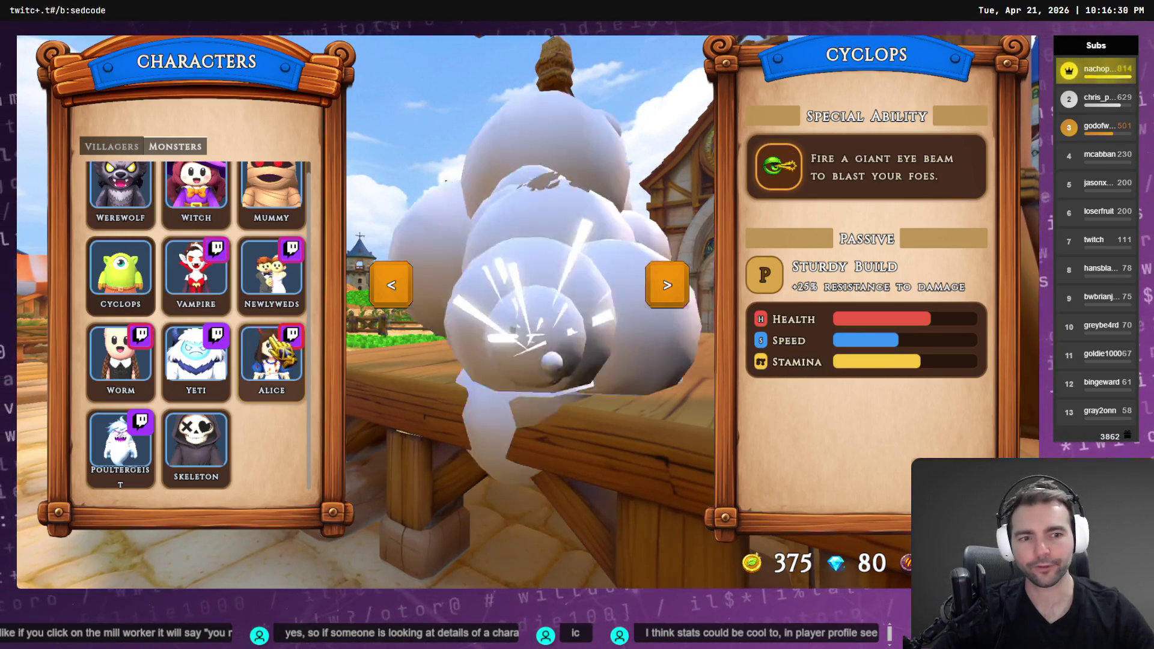
left_click(271, 193)
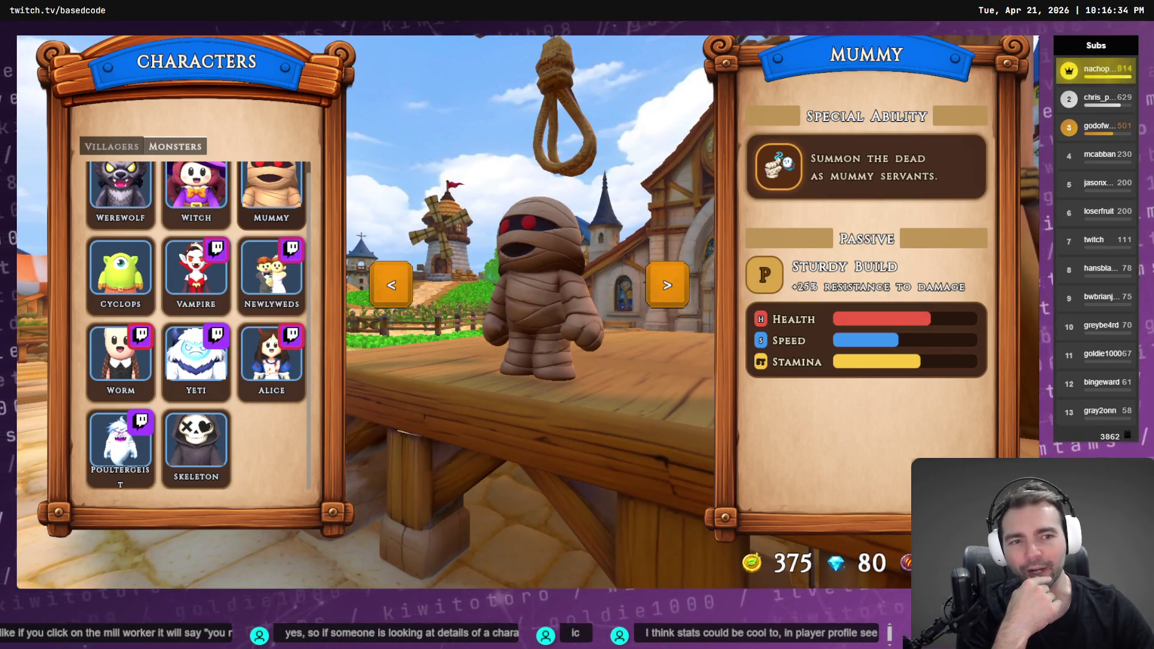
left_click(272, 361)
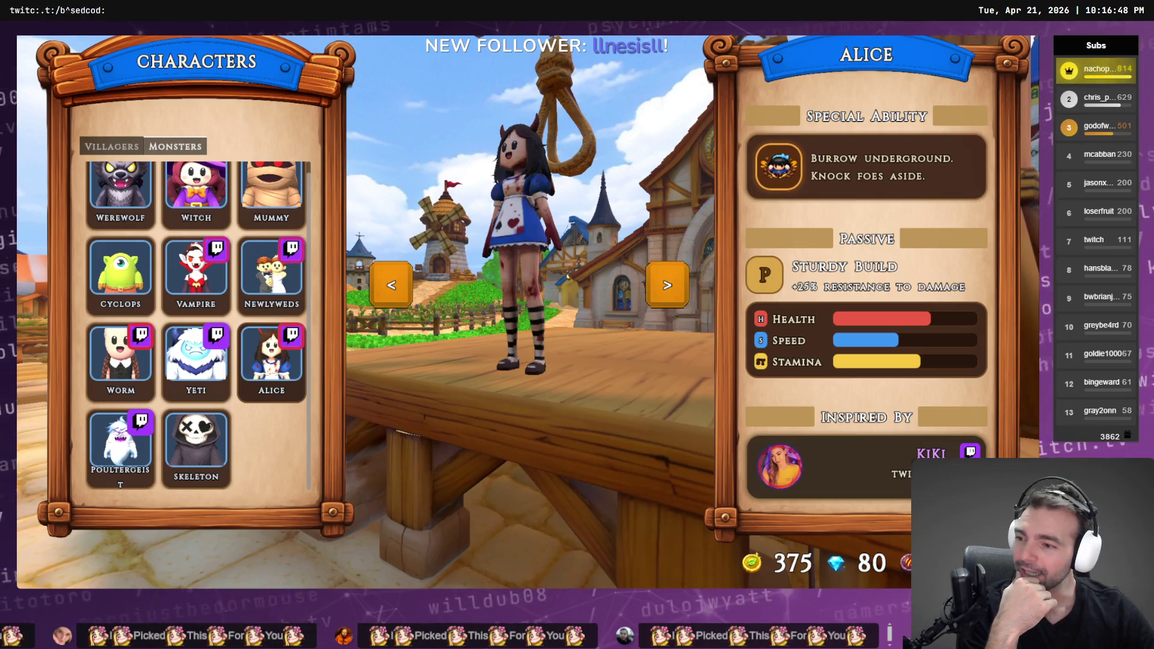
left_click(195, 271)
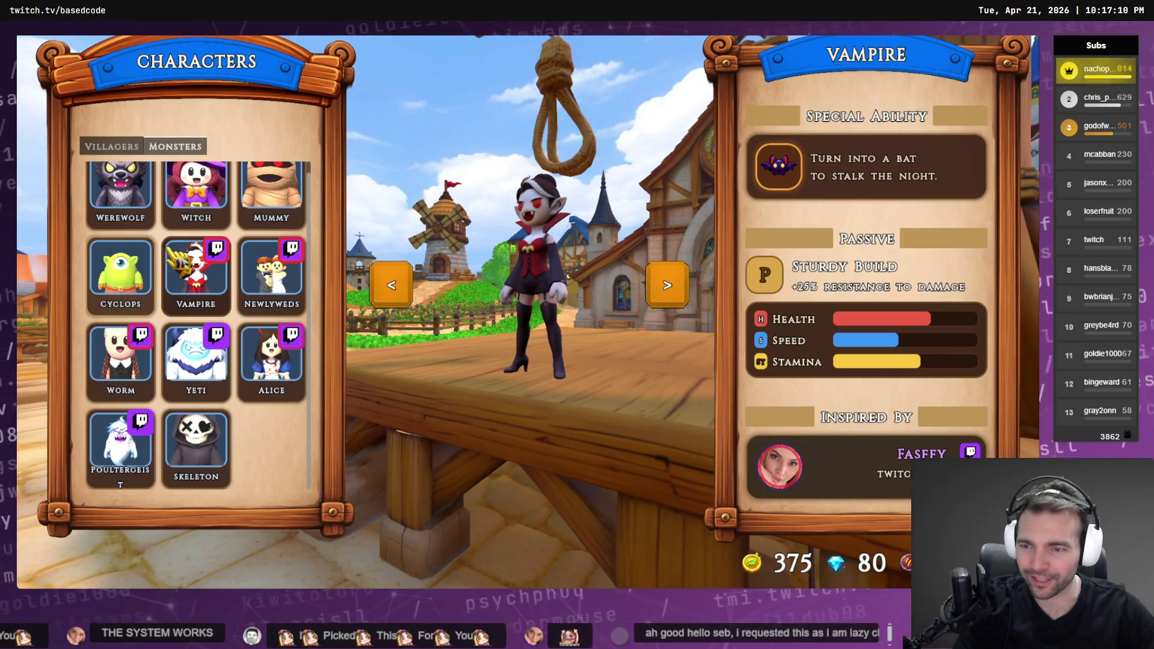
key("Escape")
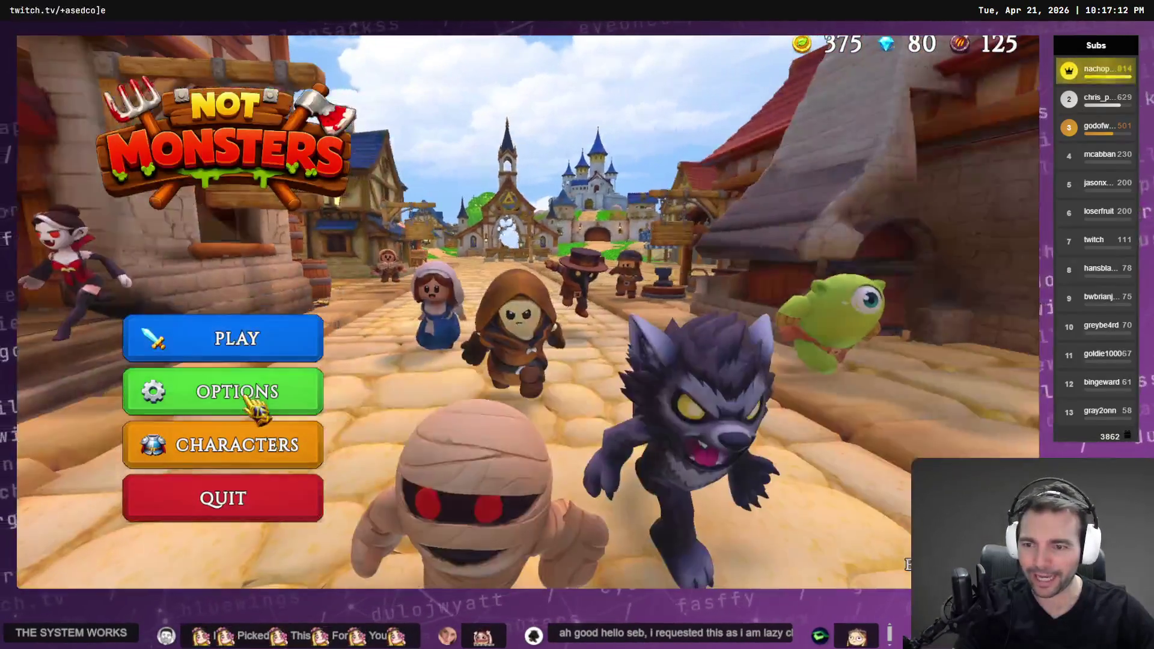
Step: Reopen the Characters gallery from the main menu and scroll the roster up
left_click(283, 450)
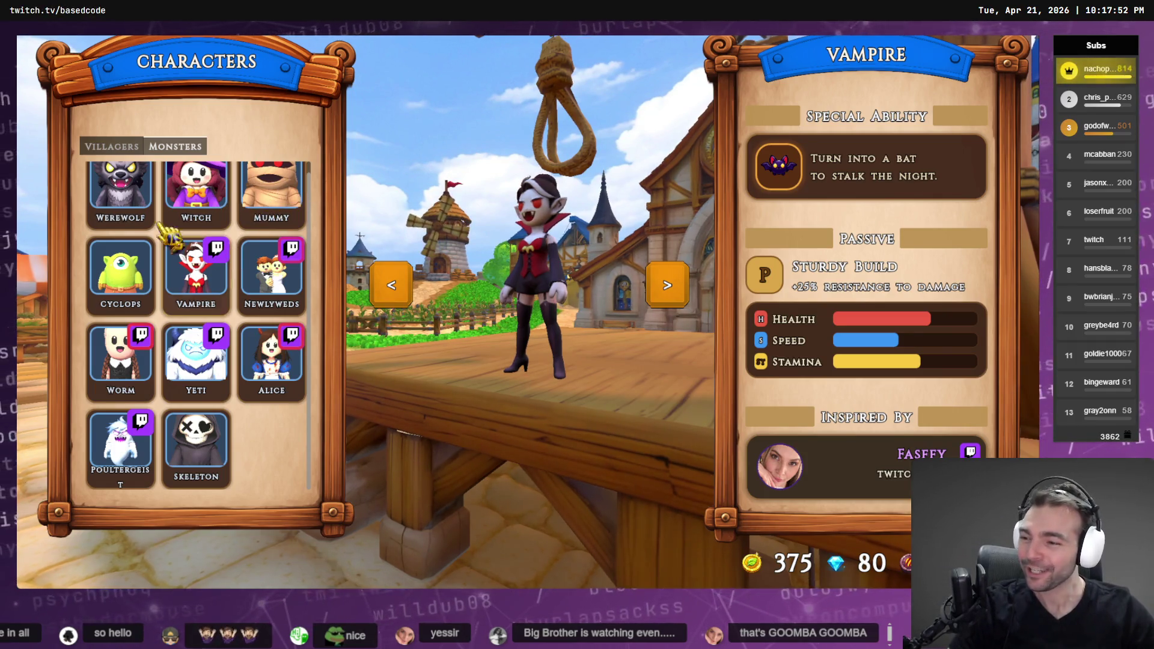
scroll(132, 204, "up", 1)
Step: View the Witch, then the villager Farmer, and return to the main menu
left_click(199, 223)
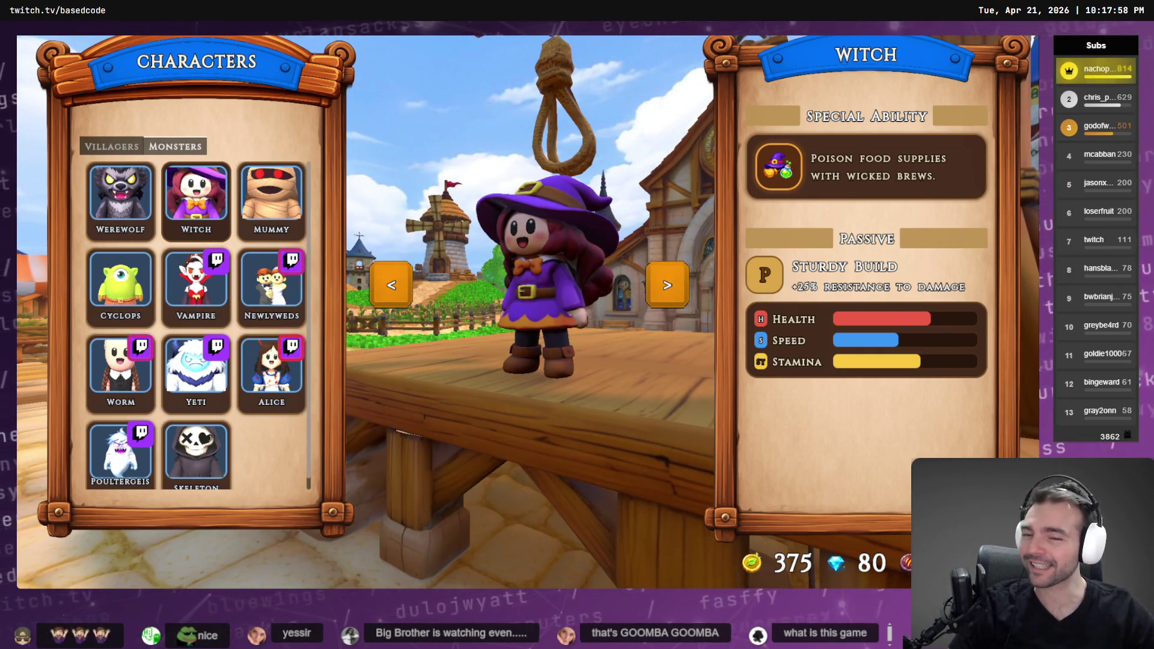
left_click(135, 147)
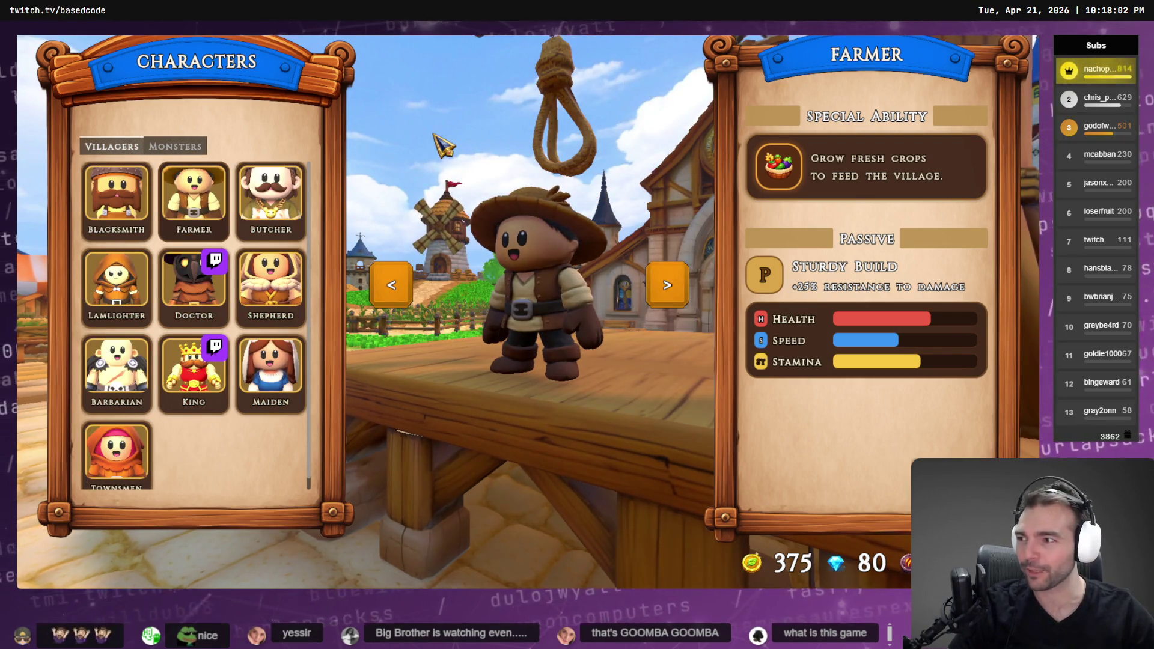
key("Escape")
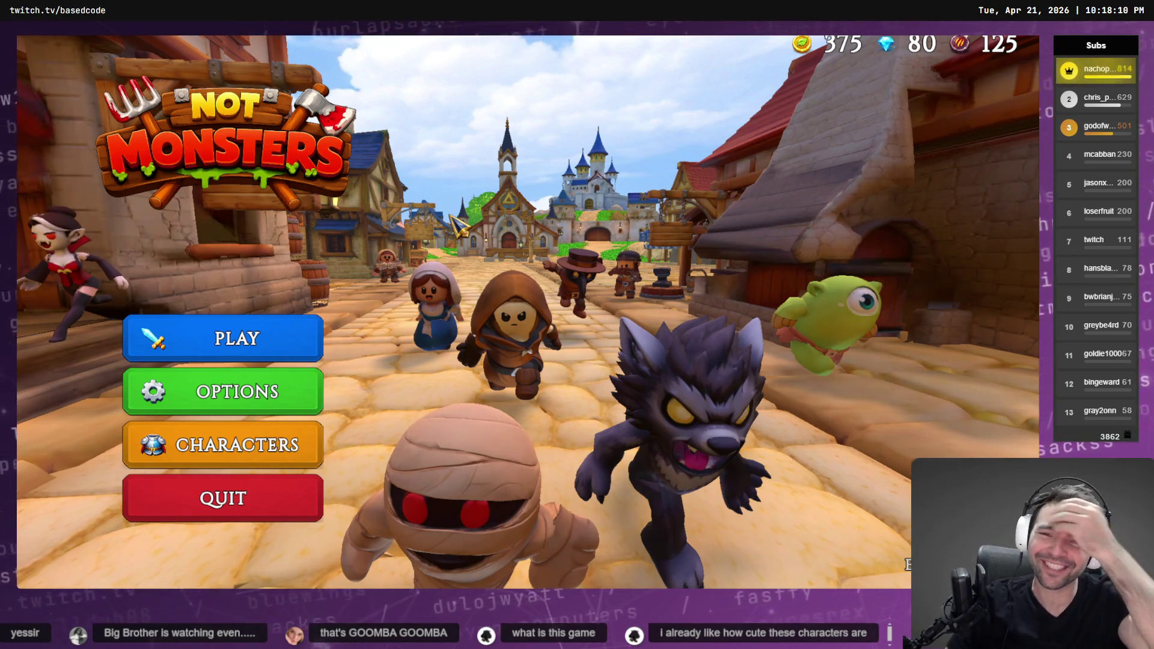
Step: Quit the game from the main menu and relaunch it from the Godot editor with F5
left_click(267, 353)
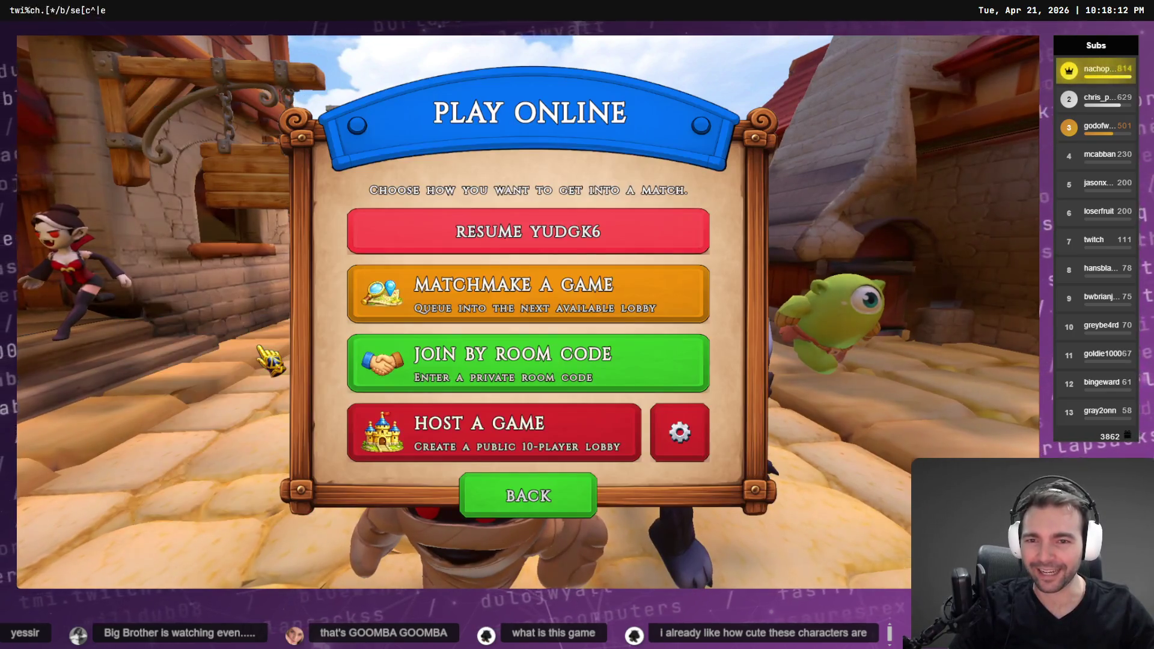
left_click(549, 488)
left_click(319, 463)
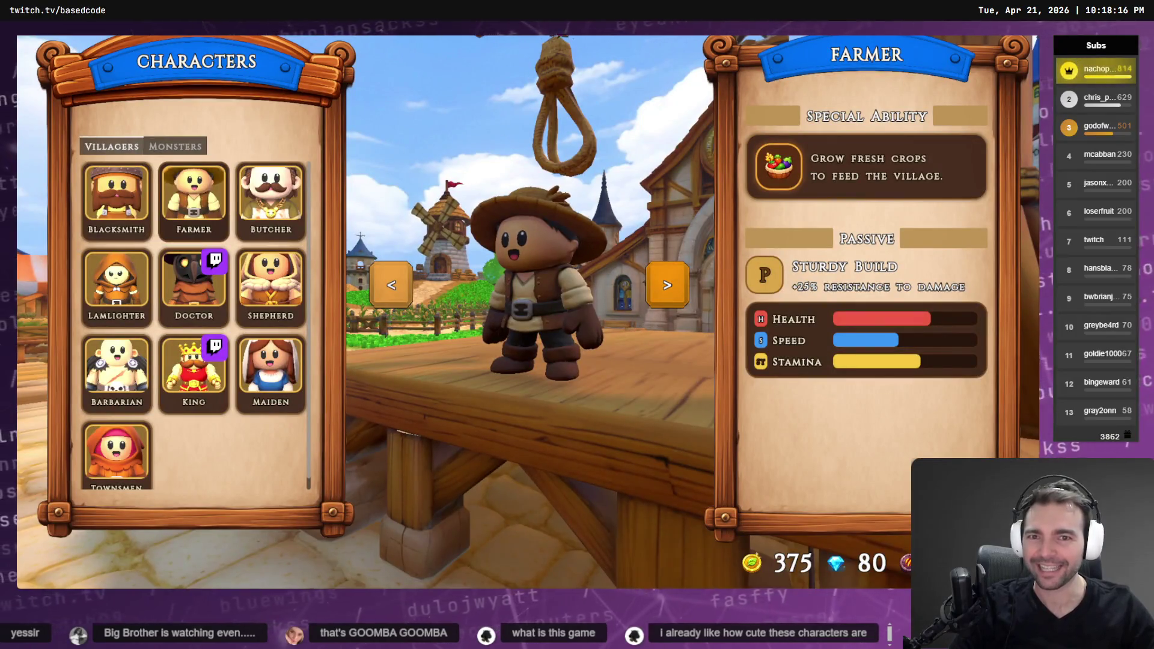
key("Escape")
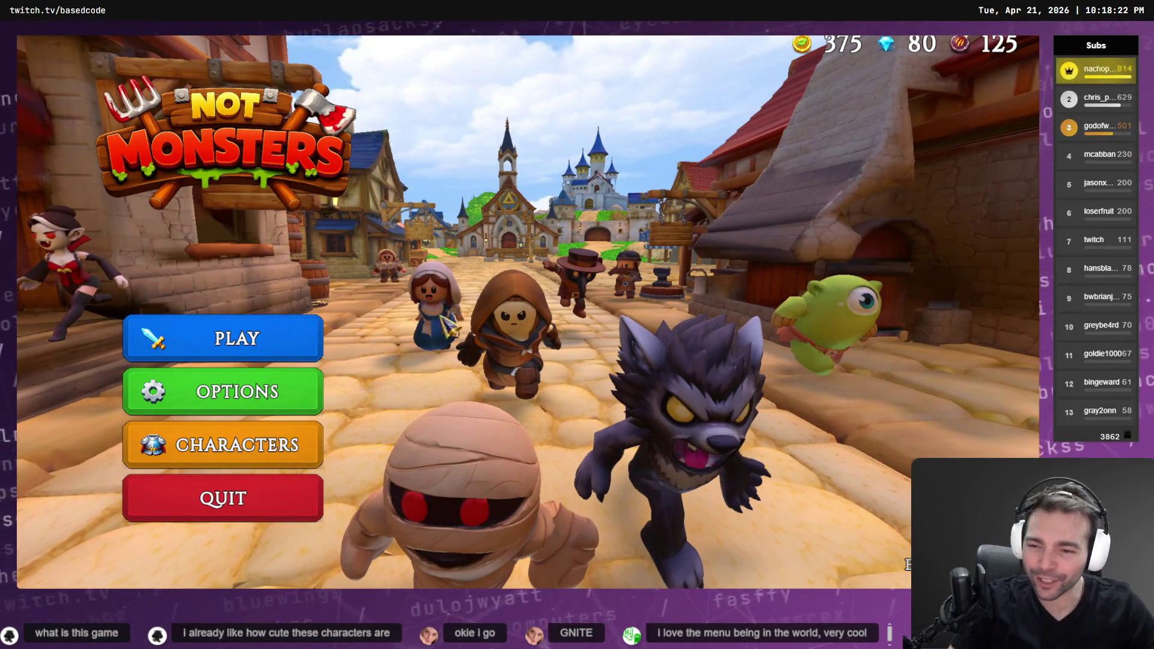
left_click(258, 495)
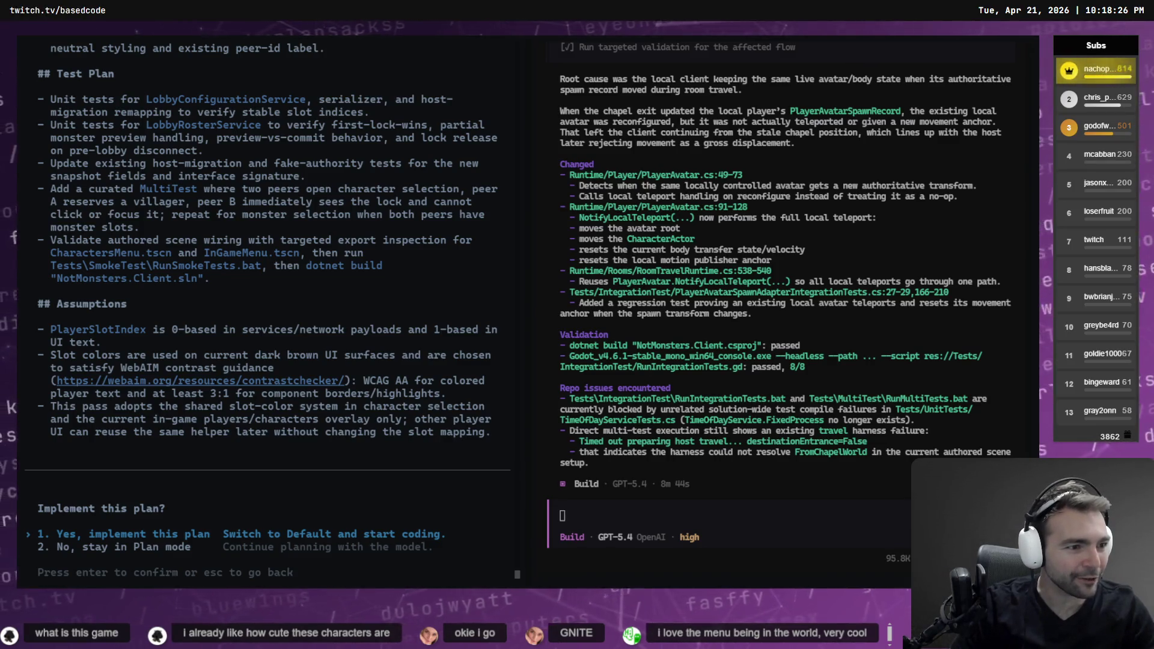
key("alt+Tab")
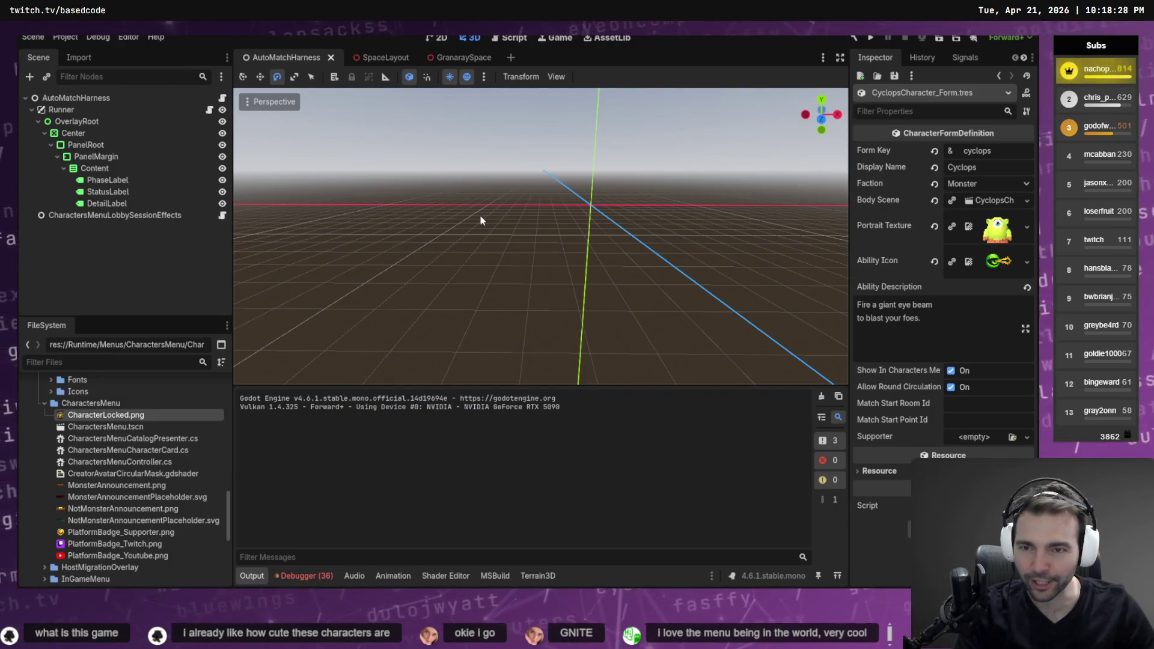
key("F5")
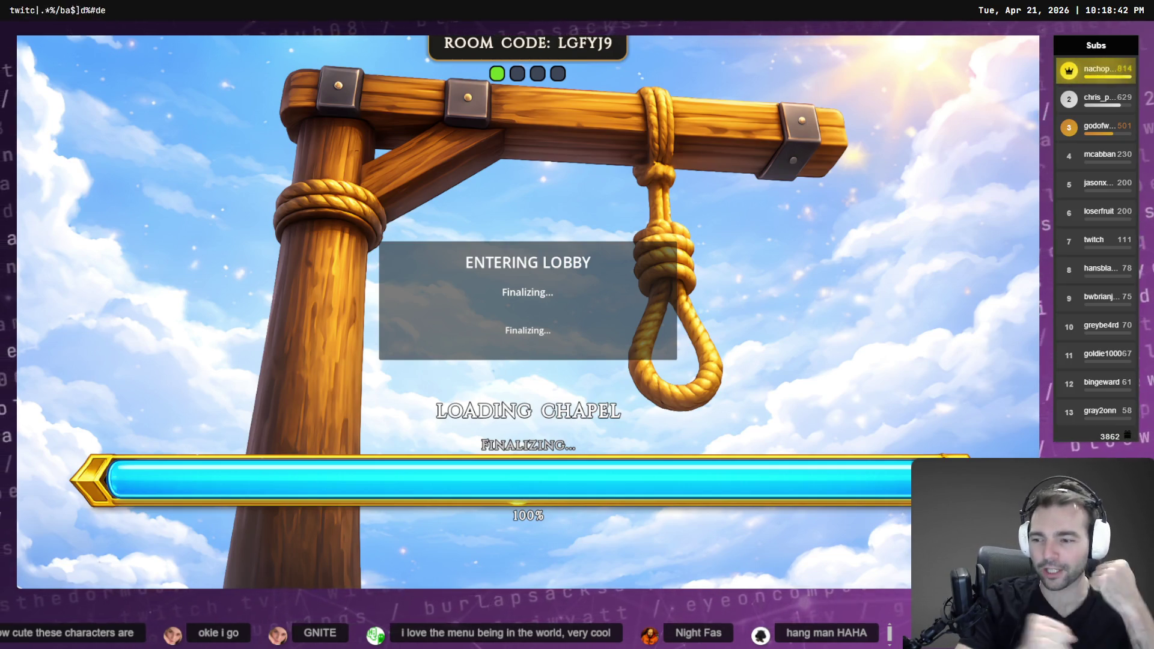
Step: Run the character through the chapel, then pause and leave the LGFYJ9 match for the main menu
key("w")
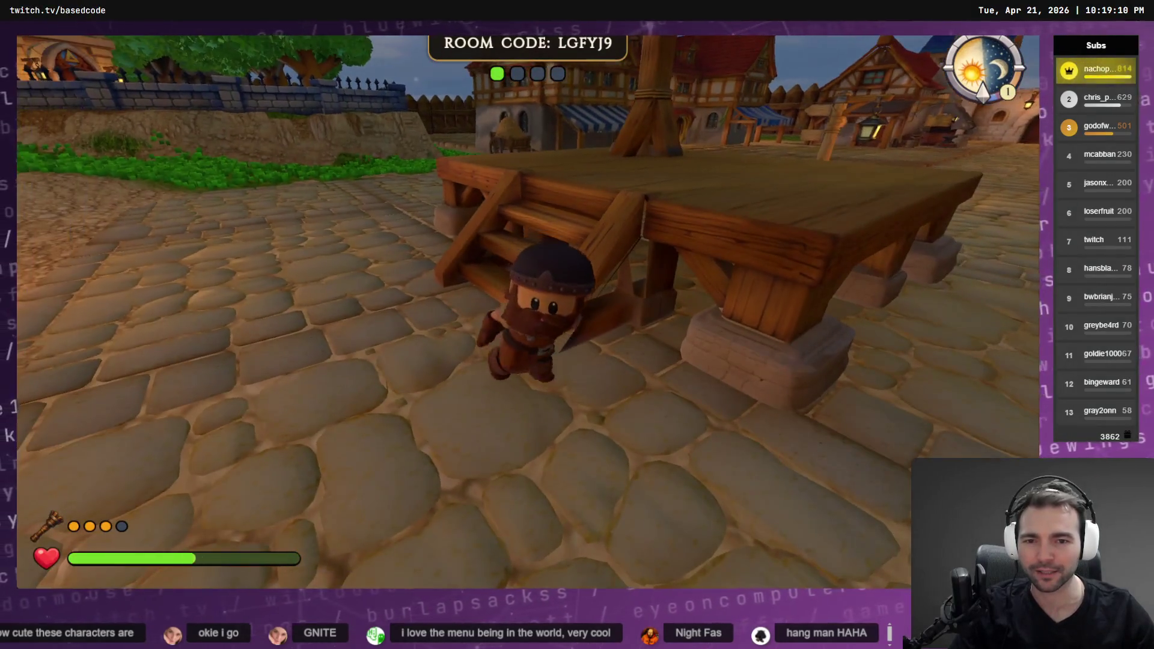
key("Escape")
left_click(559, 344)
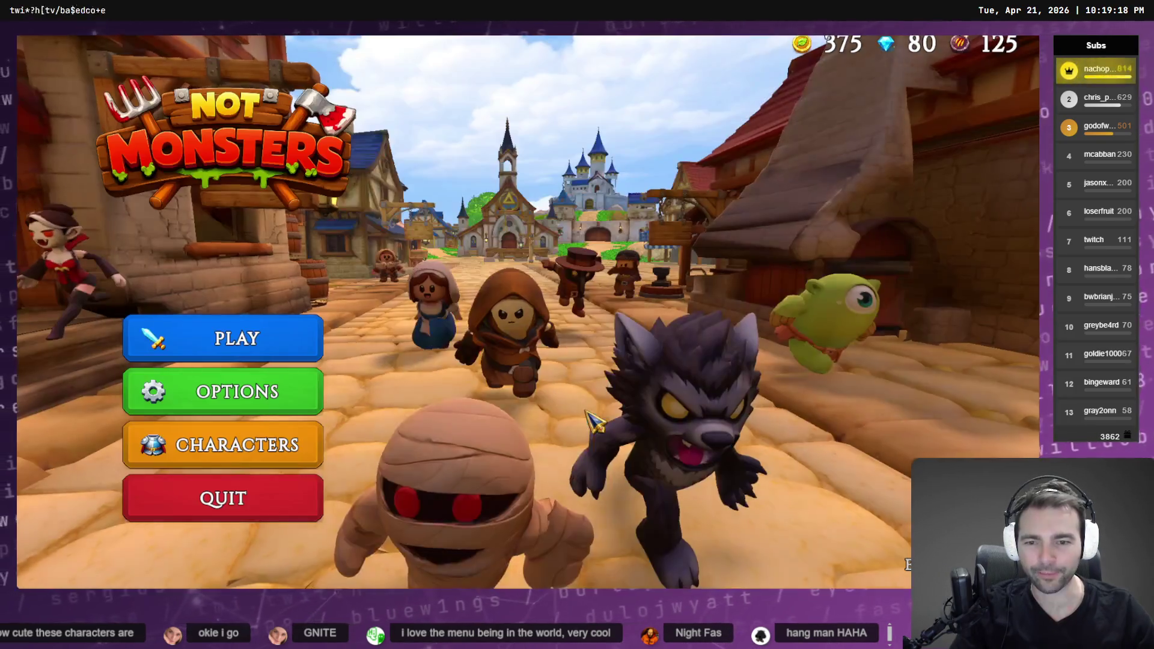
Step: Host a new public game, then stop it with F8 and rebuild and relaunch with F5
left_click(283, 343)
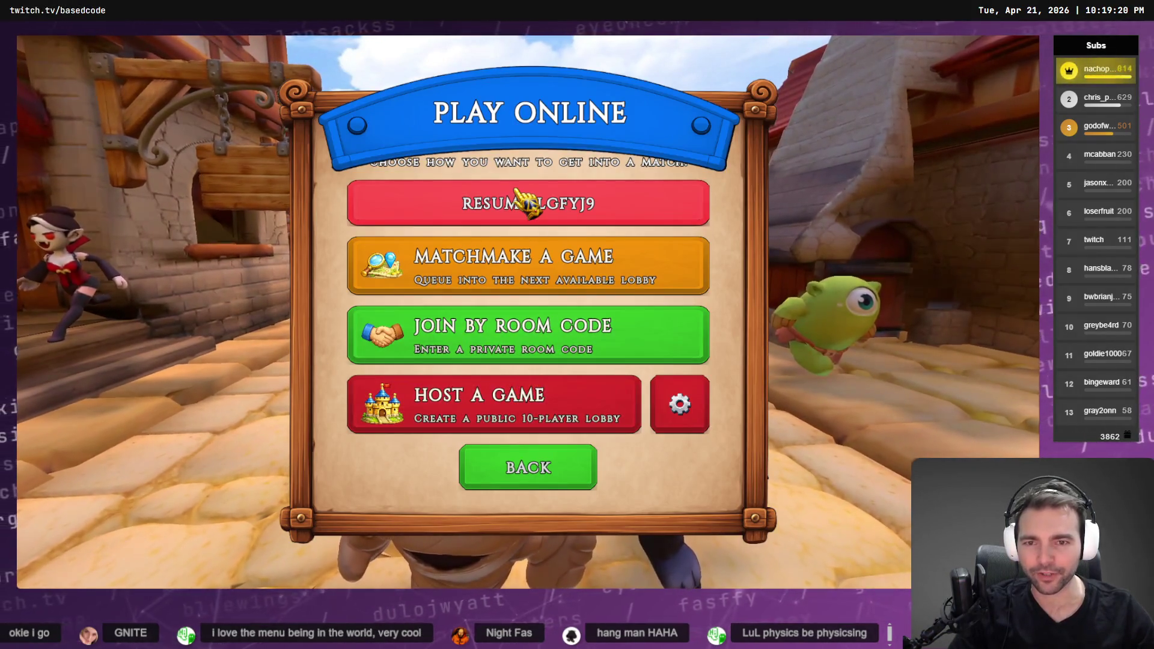
left_click(531, 420)
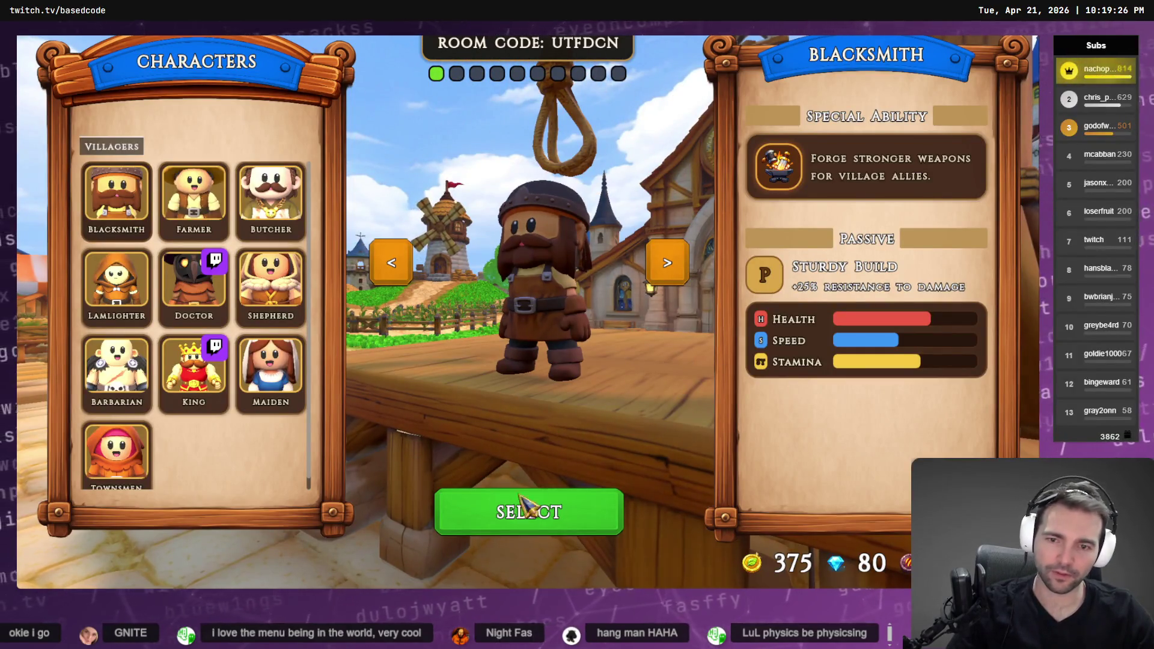
key("F8")
key("F5")
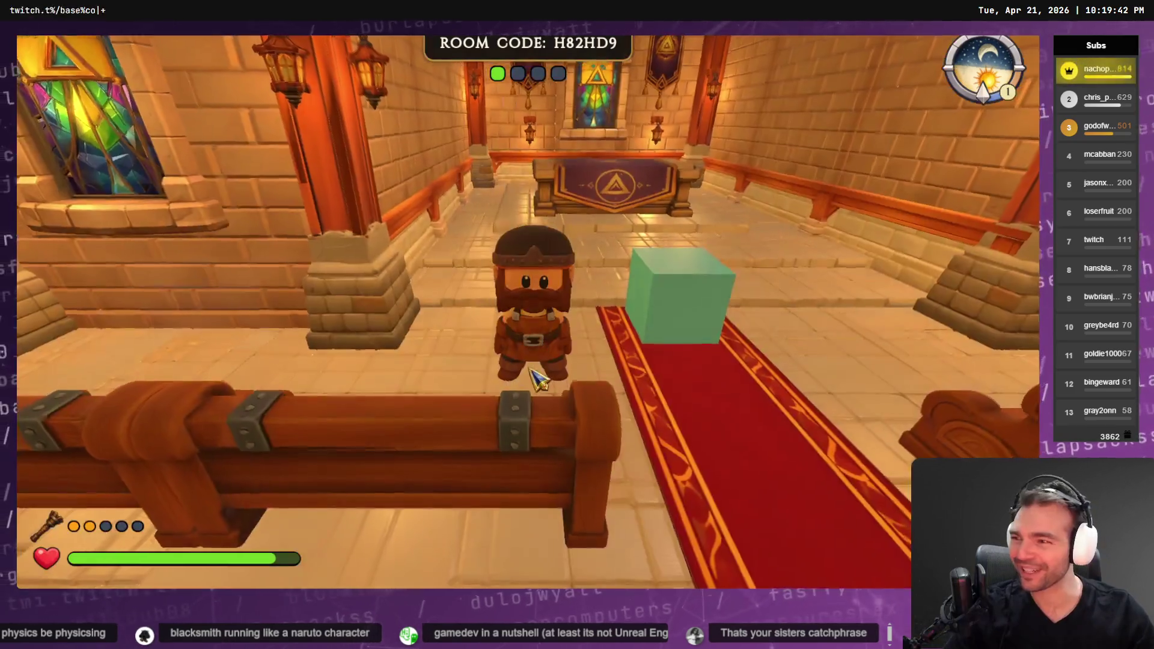
key("Escape")
key("Escape")
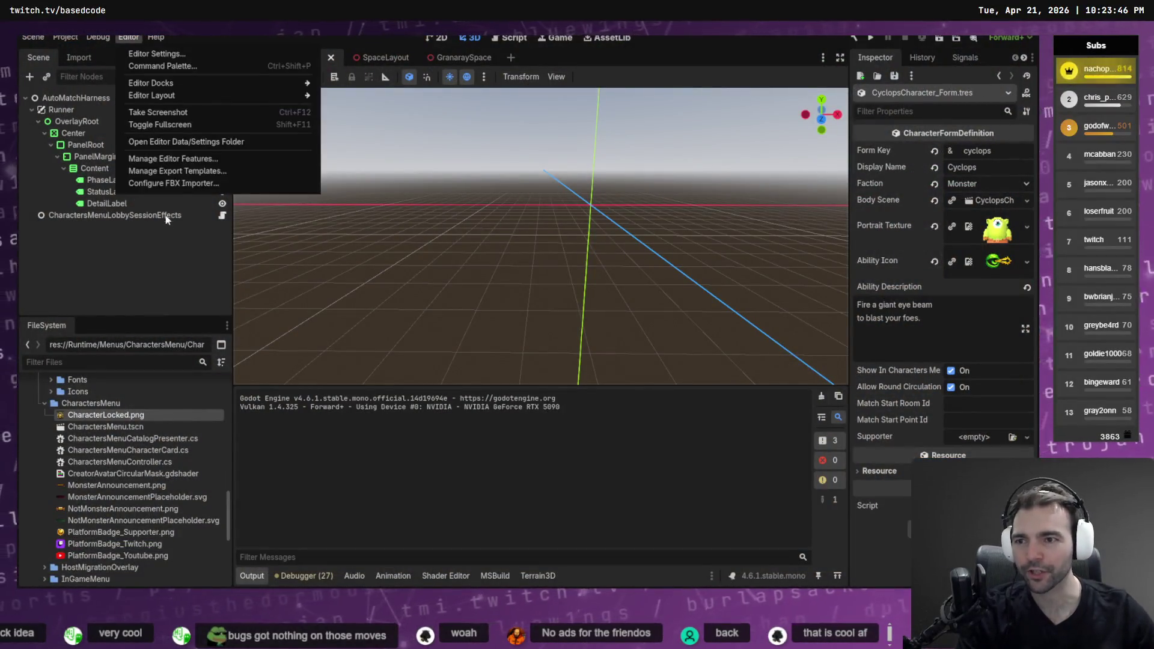
Step: Enable running multiple game instances in the Debug settings and launch them with F5
left_click(98, 37)
left_click(98, 37)
left_click(138, 196)
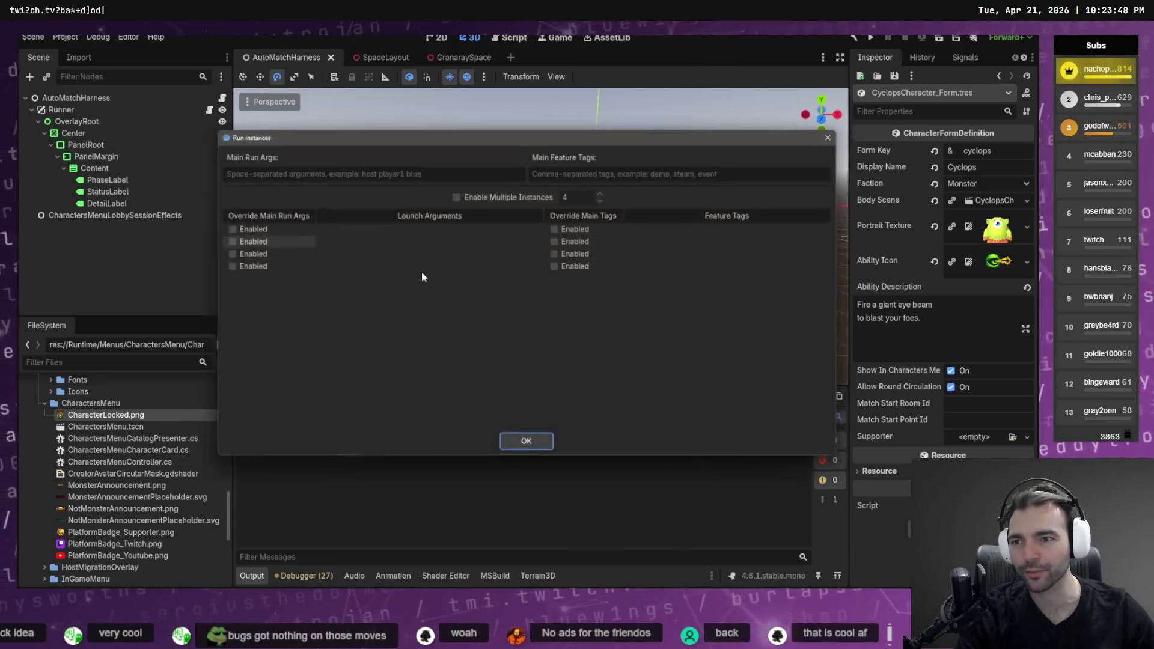
left_click(455, 194)
left_click(527, 446)
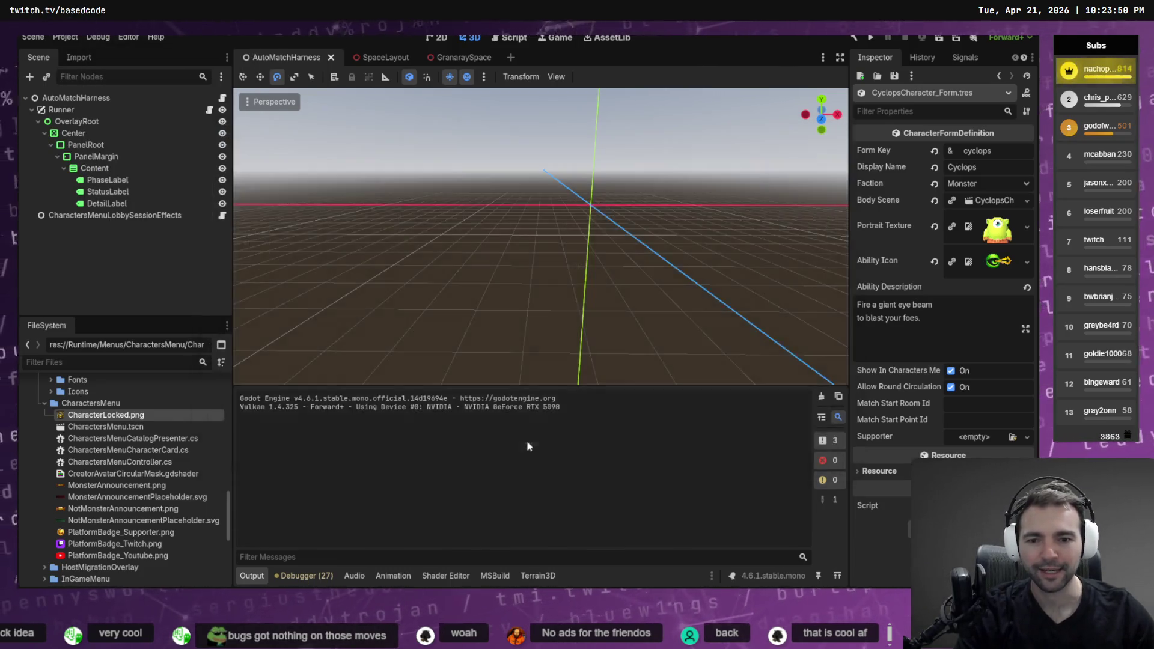
key("F5")
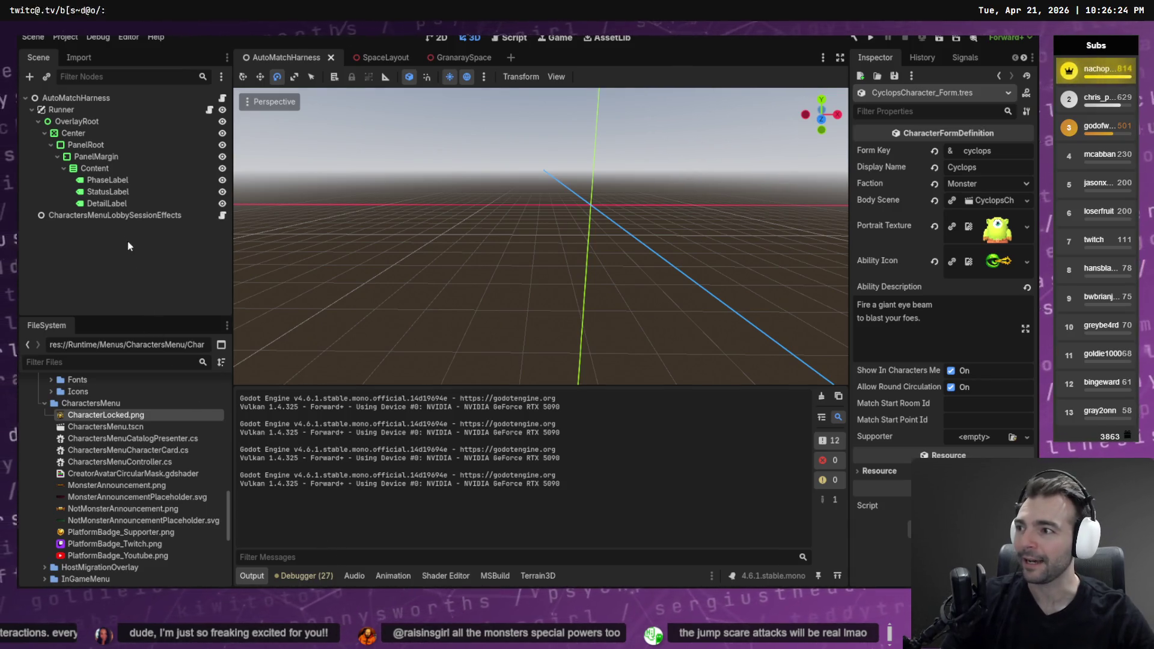
Step: Clear the debugger error lists of Sessions 2, 3 and 4, then switch to the Codex terminal
left_click(302, 574)
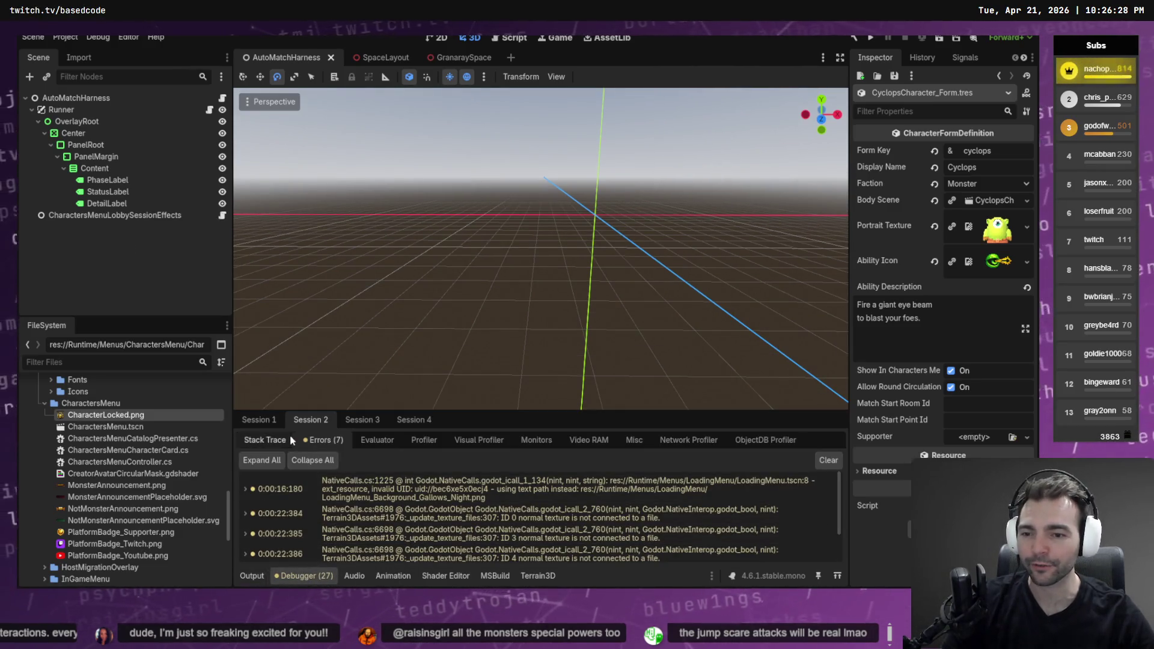
left_click(308, 421)
left_click(829, 461)
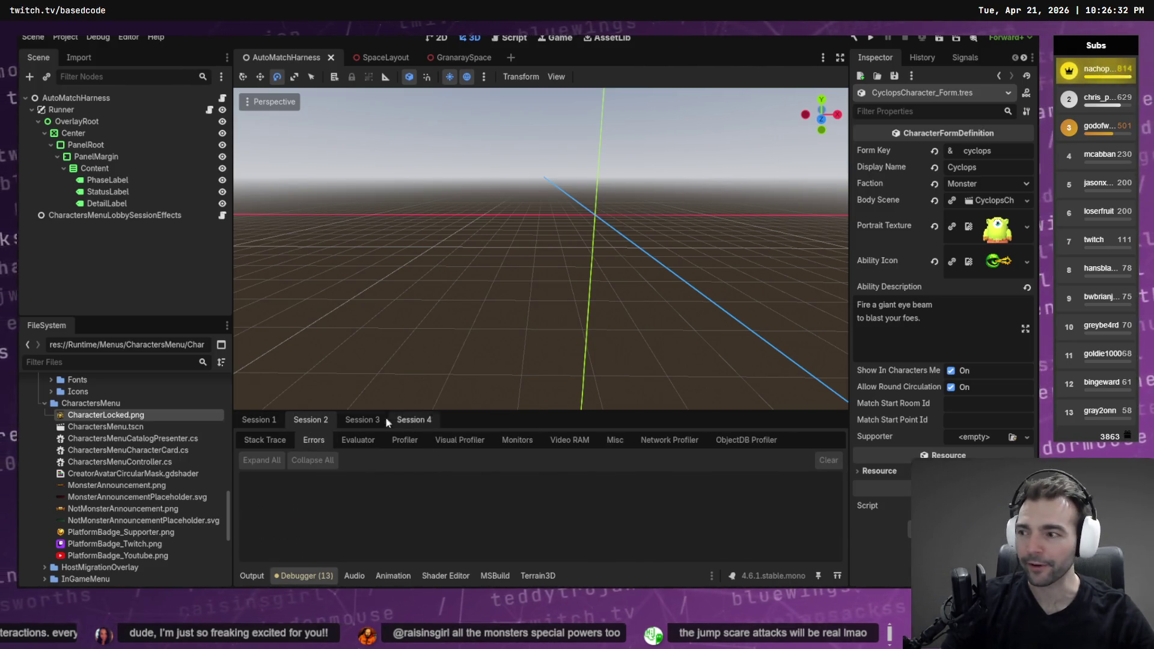
left_click(362, 420)
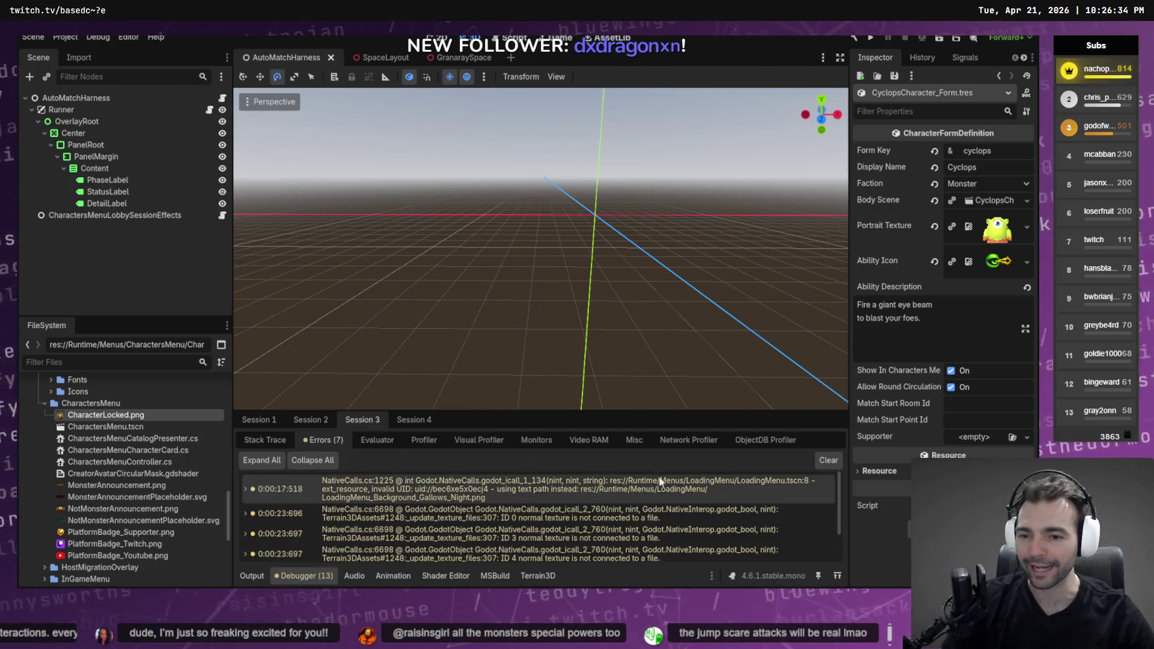
left_click(828, 461)
left_click(414, 420)
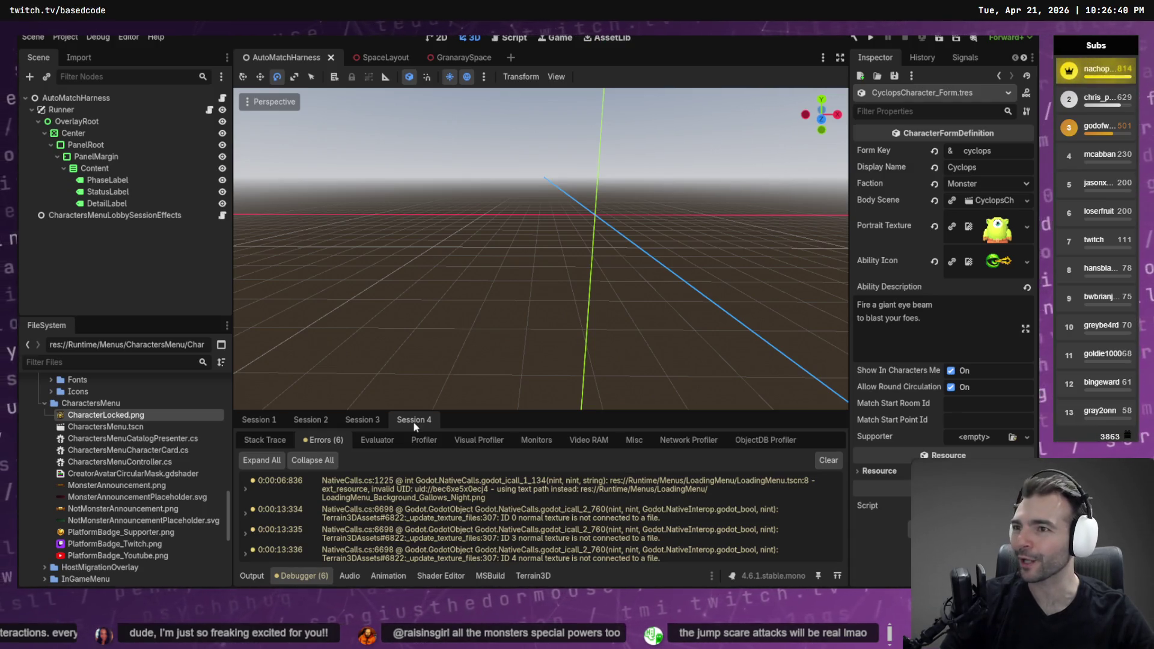
left_click(823, 460)
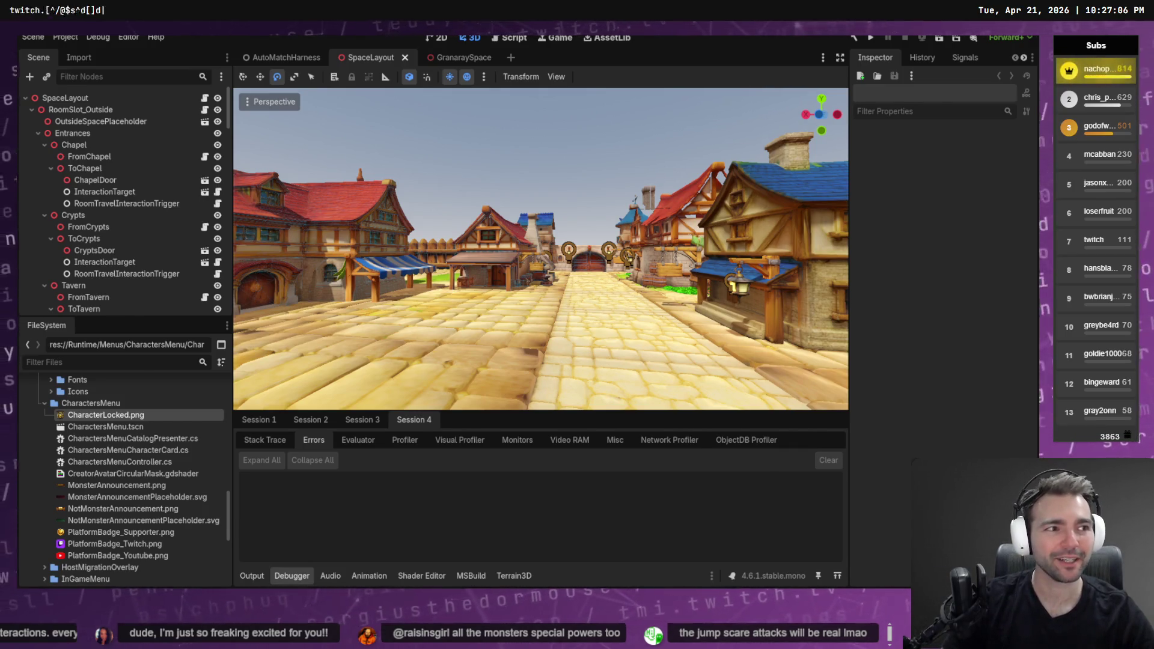
key("alt+Tab")
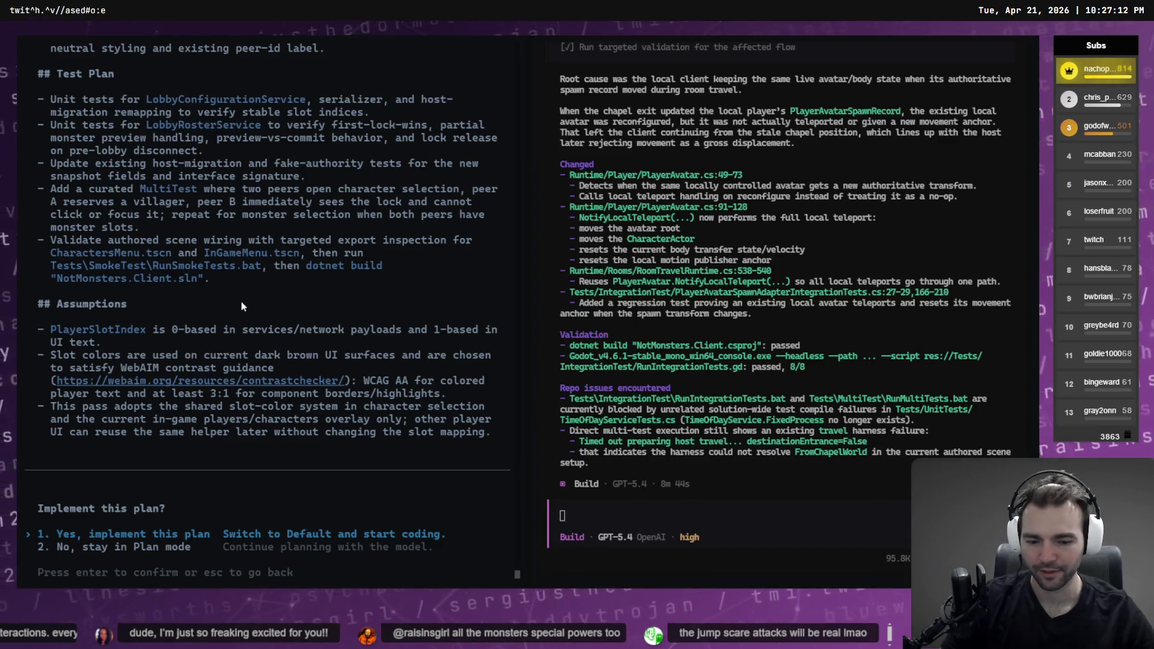
Step: Read through the Build agent's teleport-fix summary and open the Tabby settings with Ctrl+comma
scroll(243, 306, "up", 6)
scroll(241, 307, "up", 10)
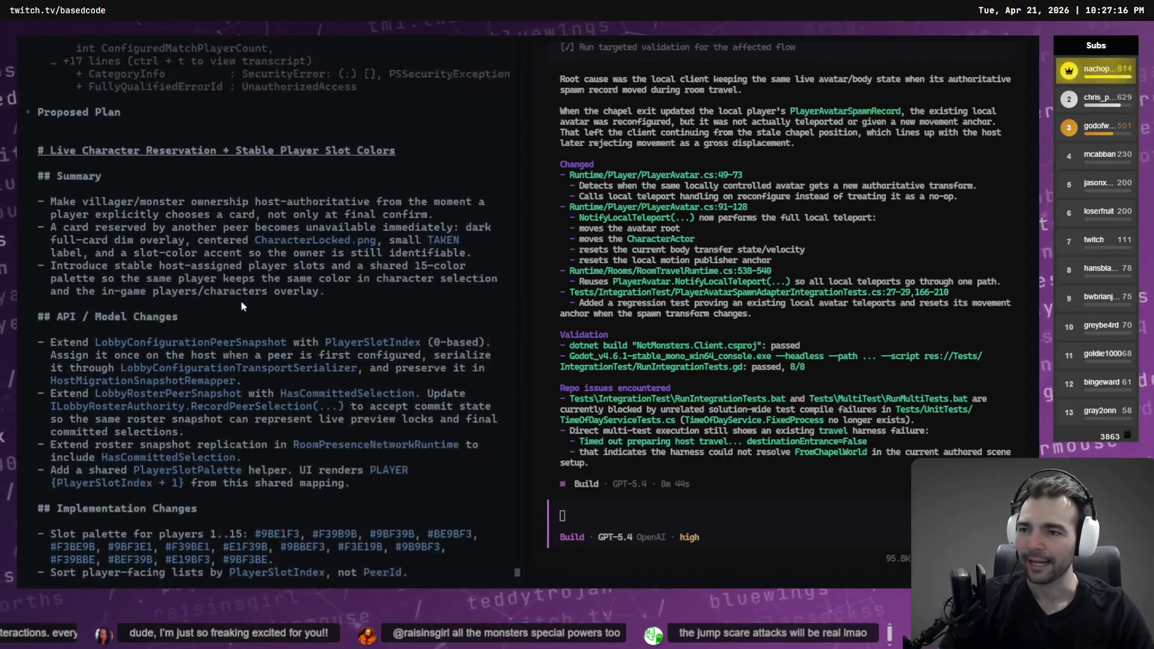
scroll(241, 306, "up", 2)
scroll(242, 306, "down", 4)
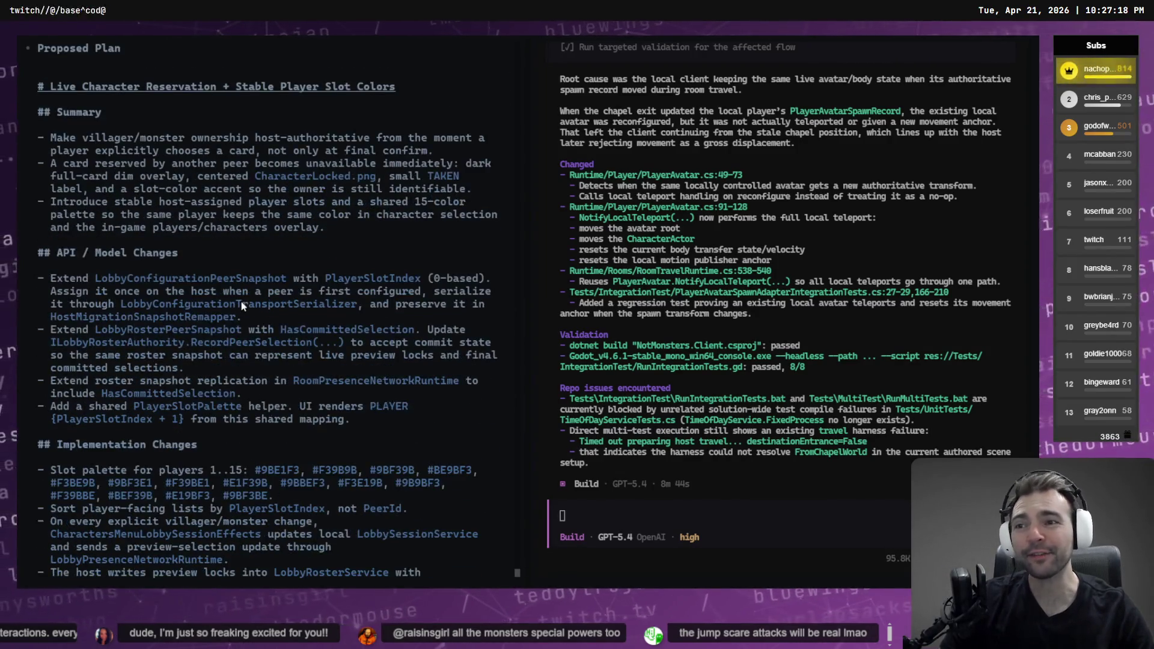
scroll(241, 305, "down", 1)
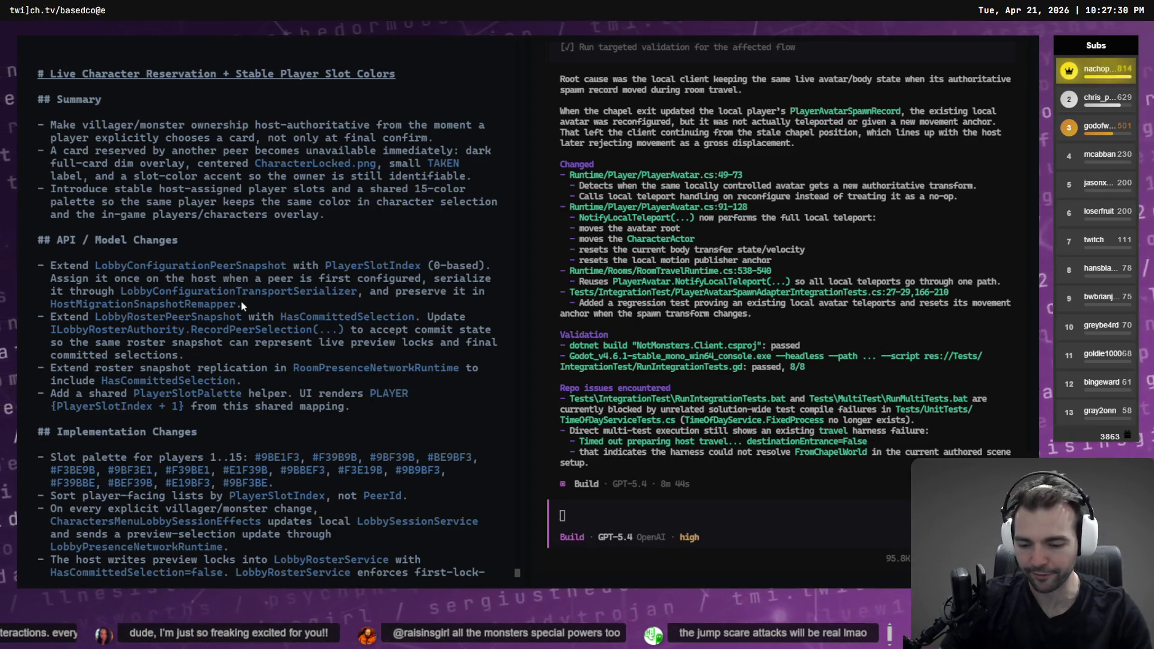
key("ctrl+comma")
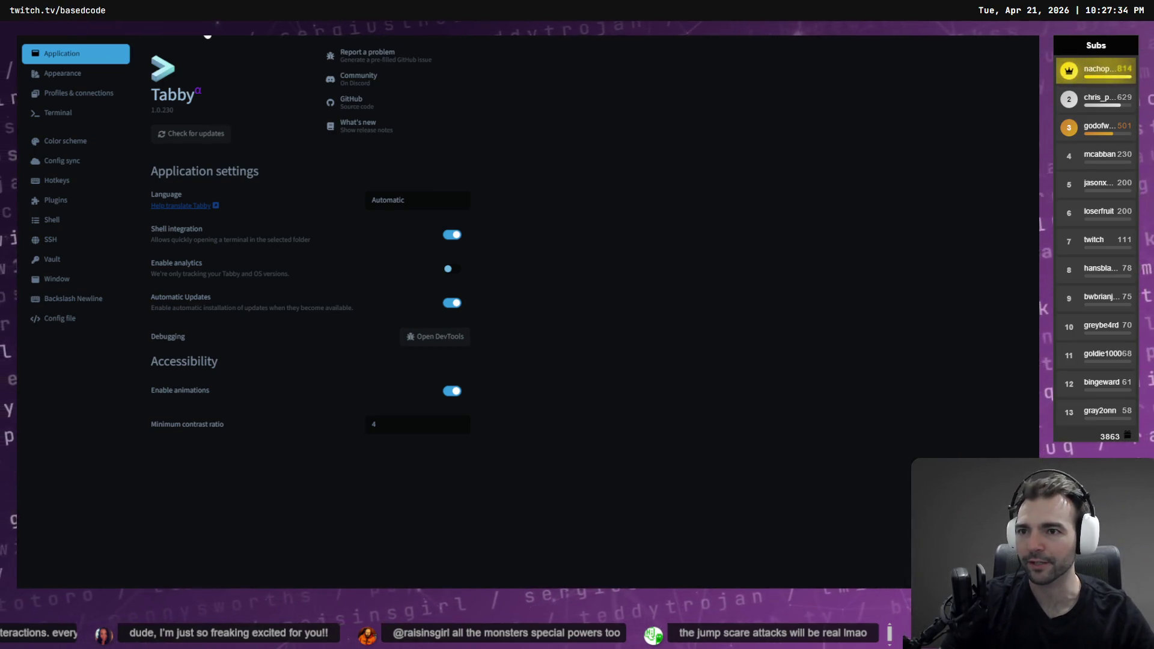
Step: Close Tabby settings, switch to the planning session, enlarge the font and scroll the player slot colour plan
key("ctrl+shift+w")
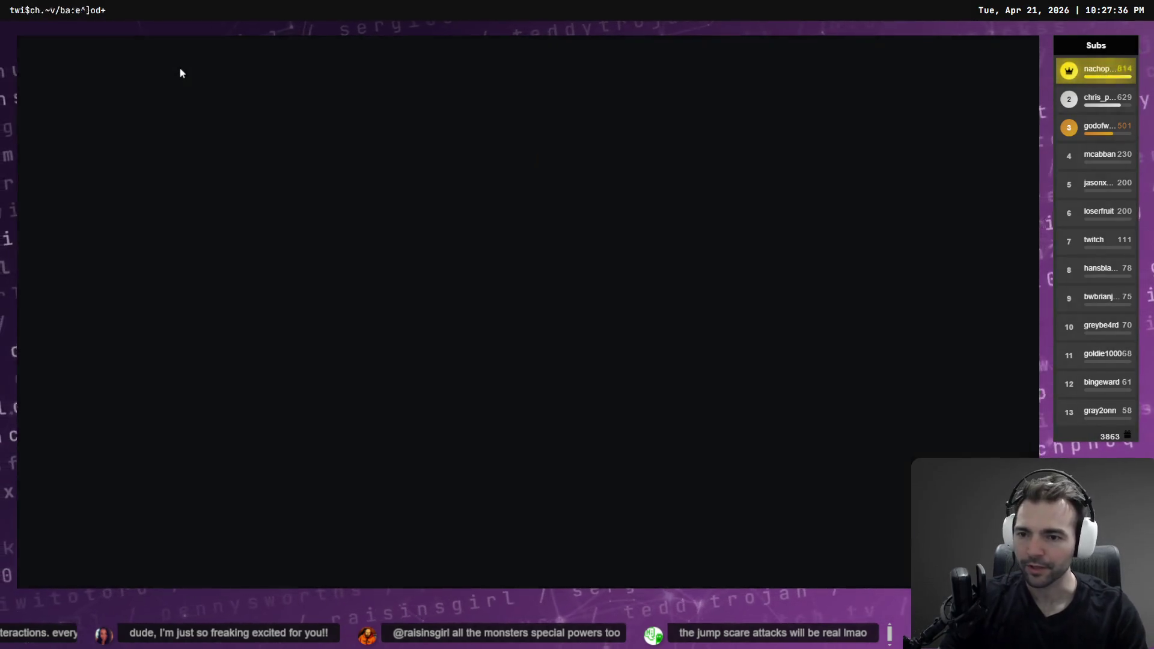
key("ctrl+Tab")
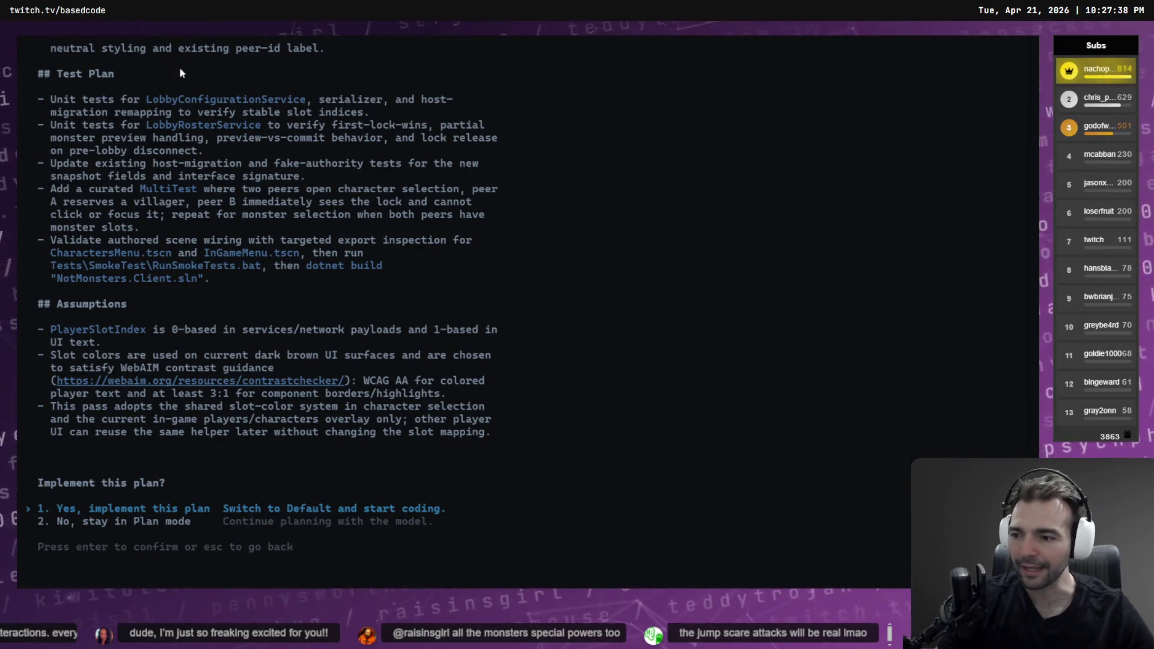
key("ctrl+equal")
key("ctrl+equal")
key("ctrl+equal")
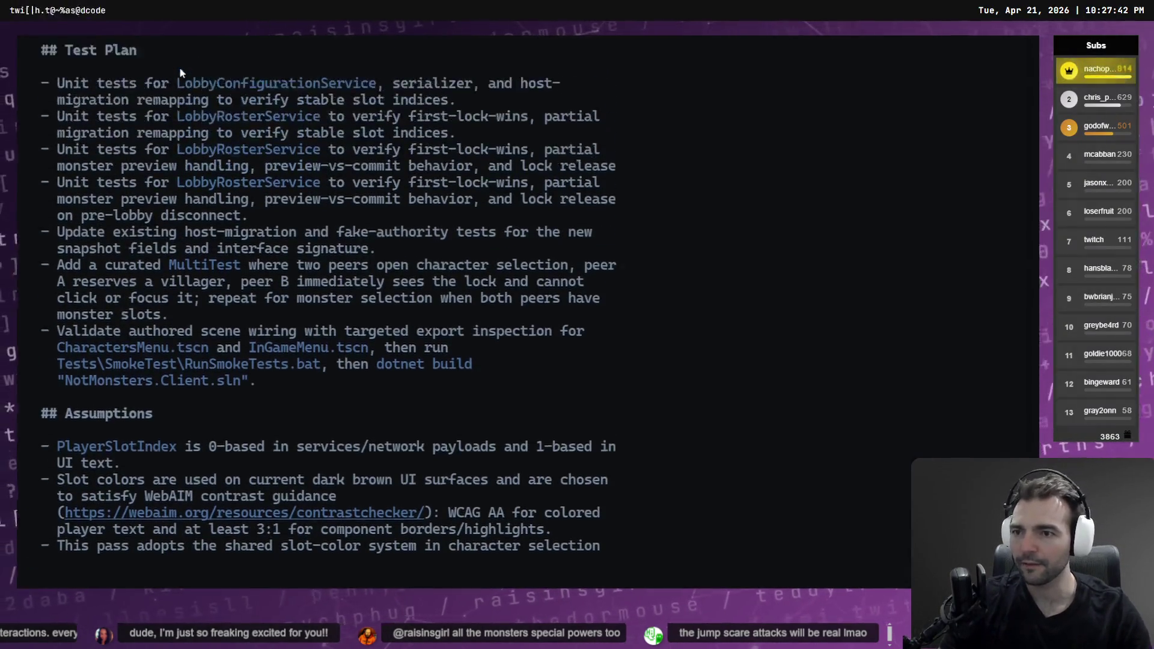
scroll(181, 72, "up", 15)
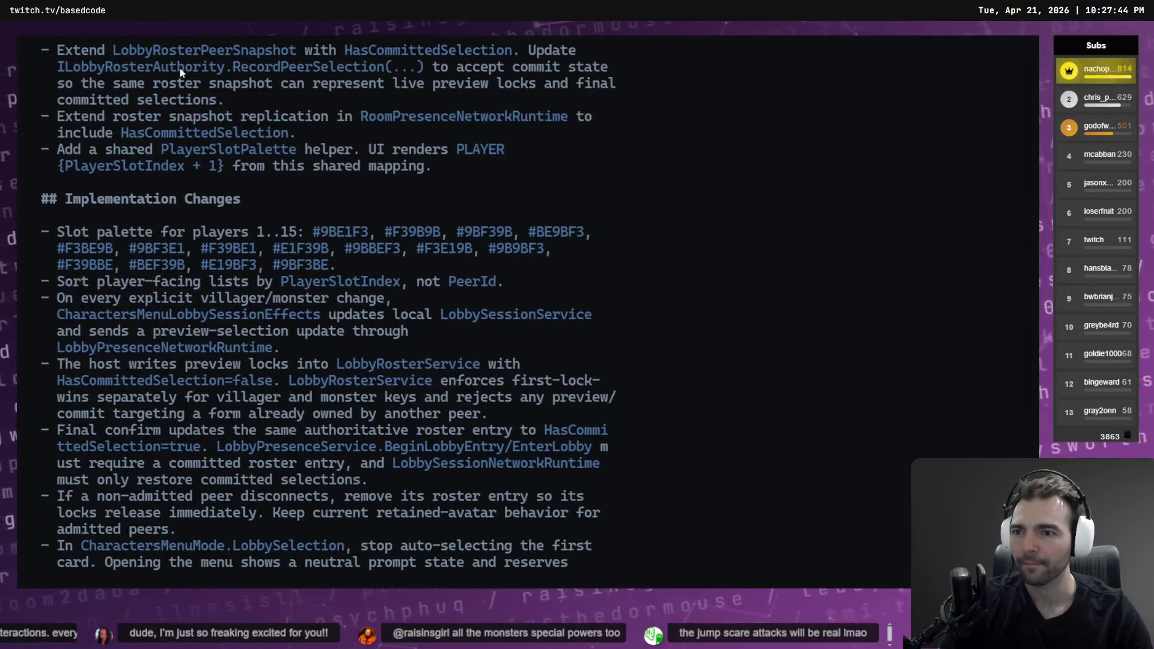
scroll(179, 67, "up", 10)
scroll(180, 72, "down", 4)
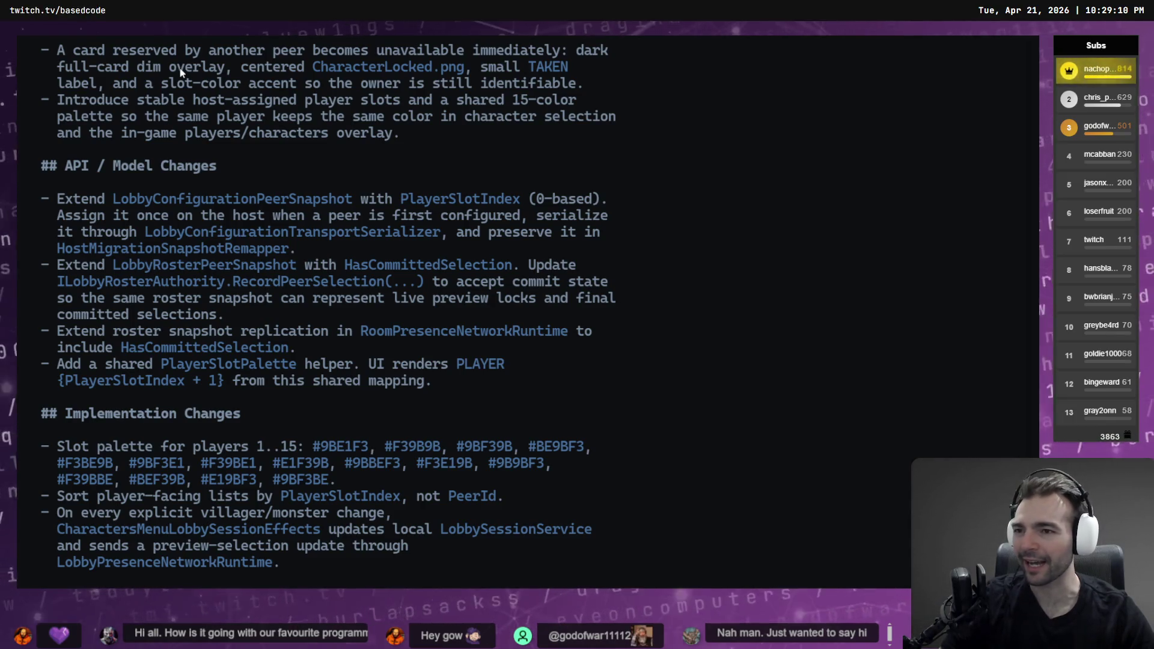
scroll(179, 69, "up", 1)
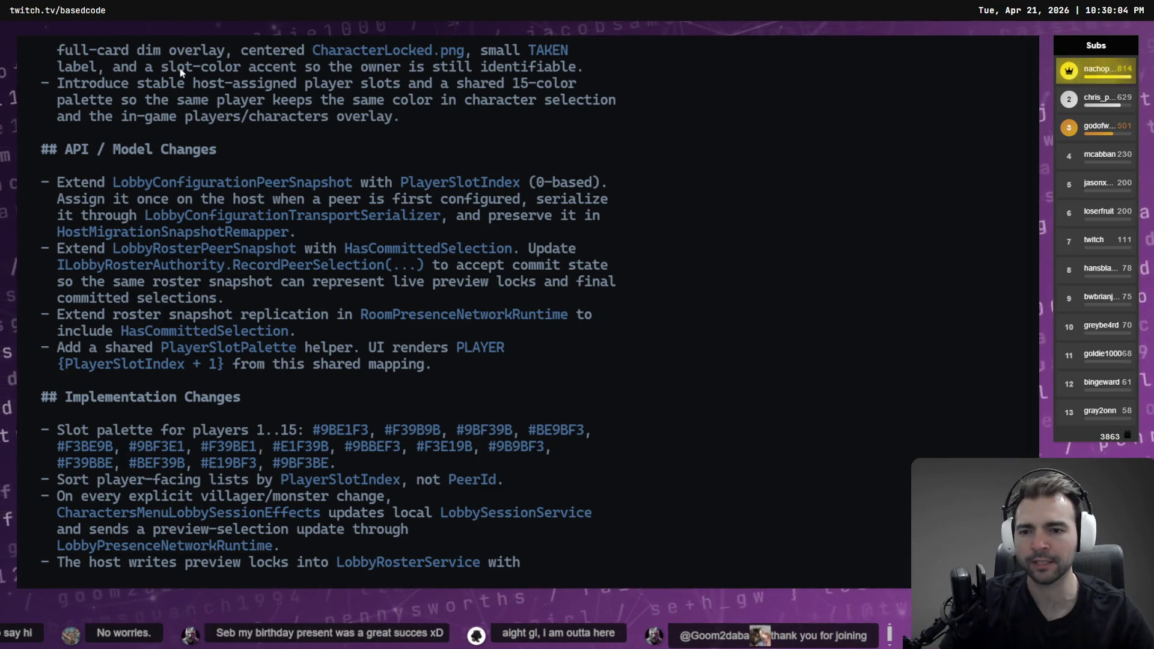
scroll(180, 72, "down", 5)
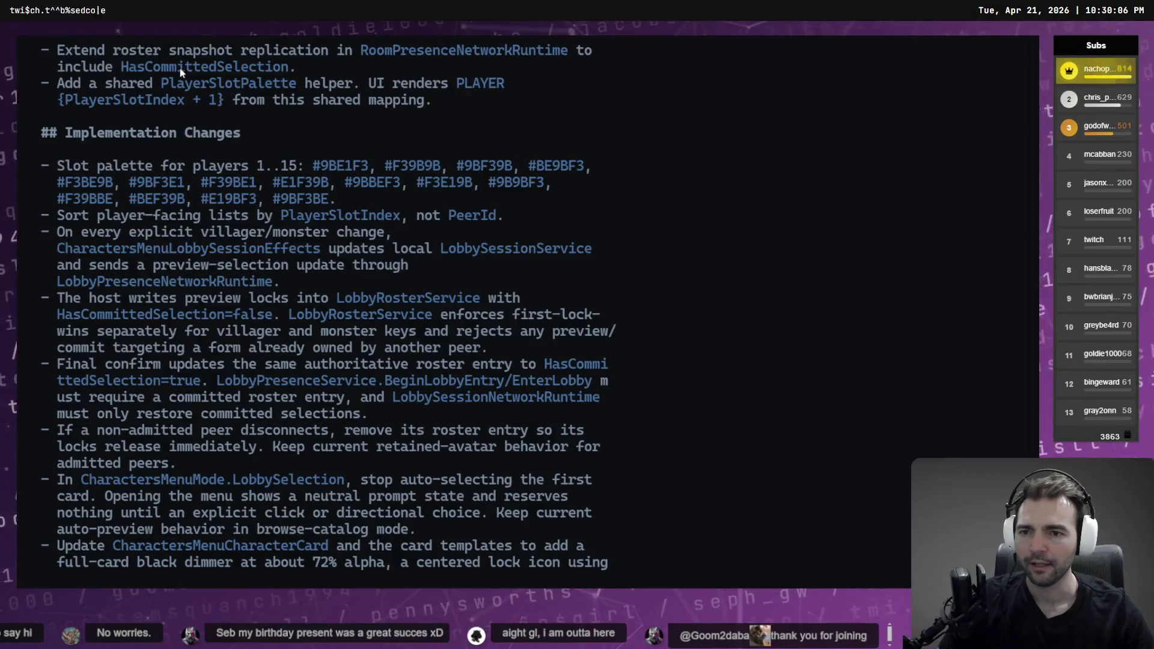
scroll(259, 52, "down", 10)
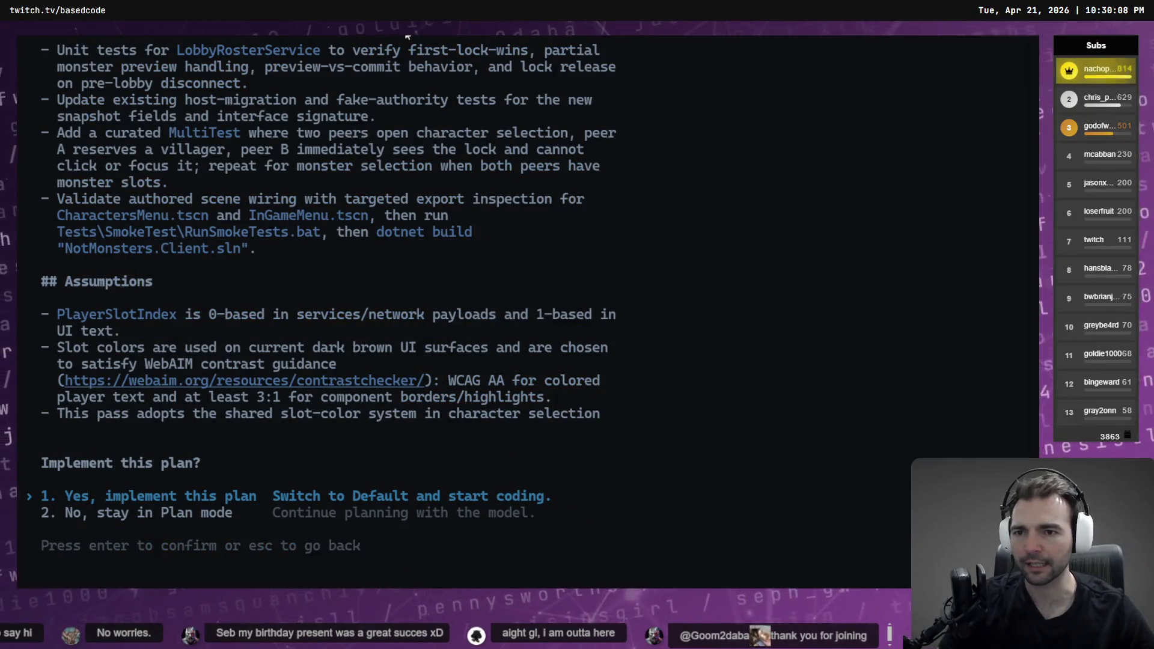
scroll(406, 37, "up", 3)
scroll(407, 37, "up", 15)
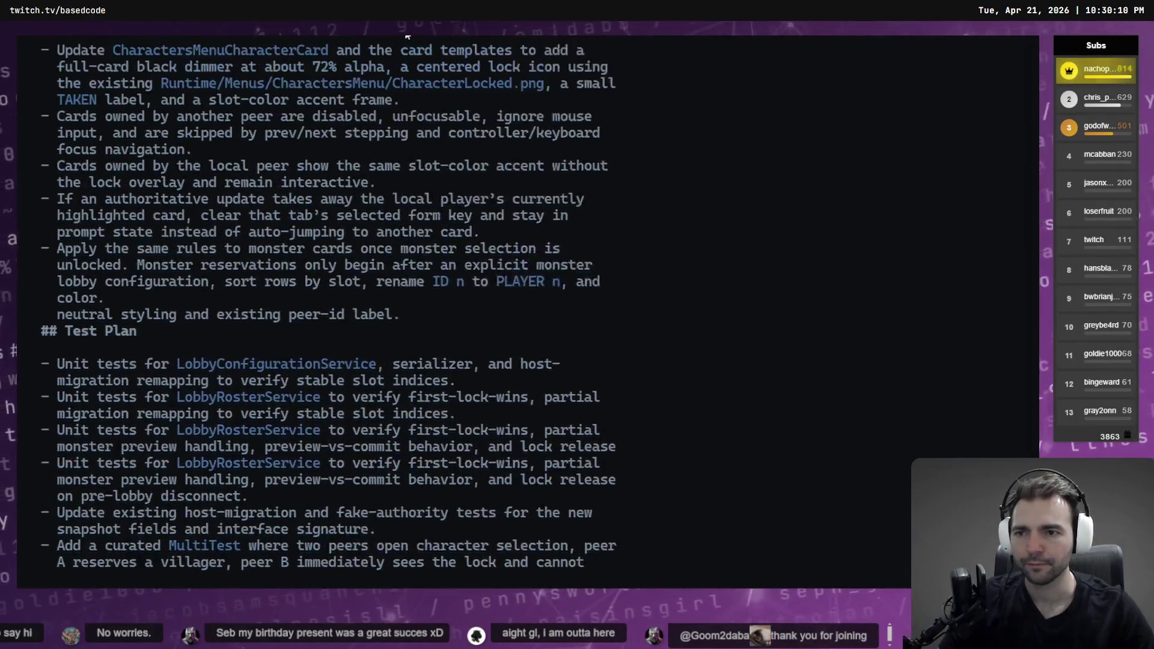
scroll(407, 37, "down", 2)
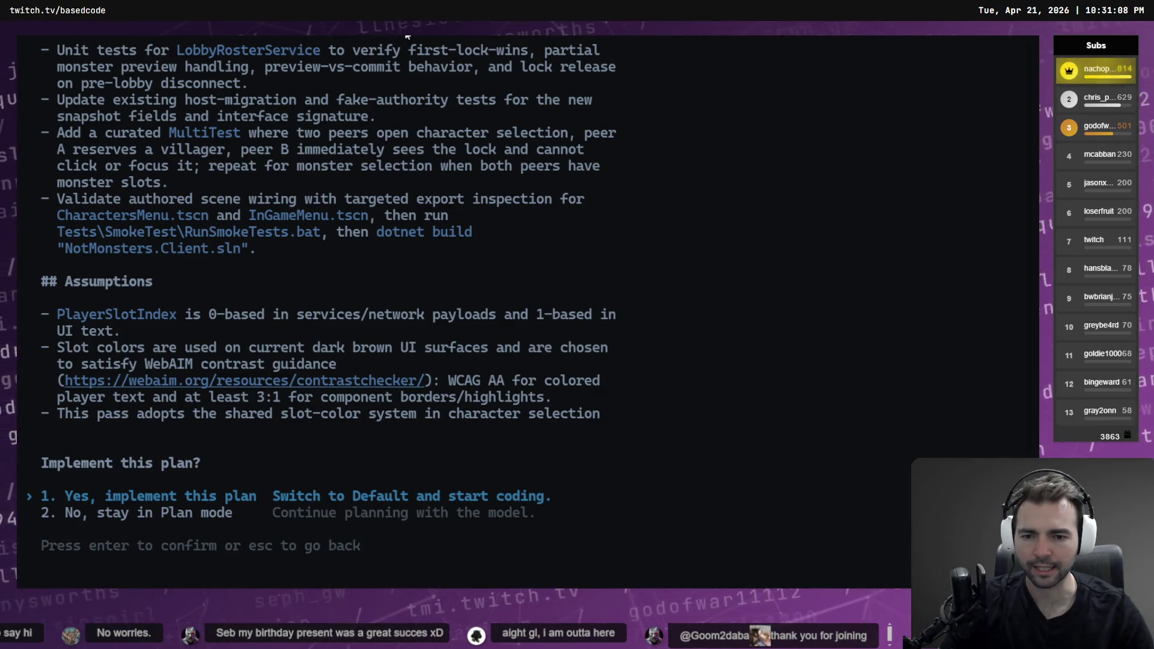
key("Return")
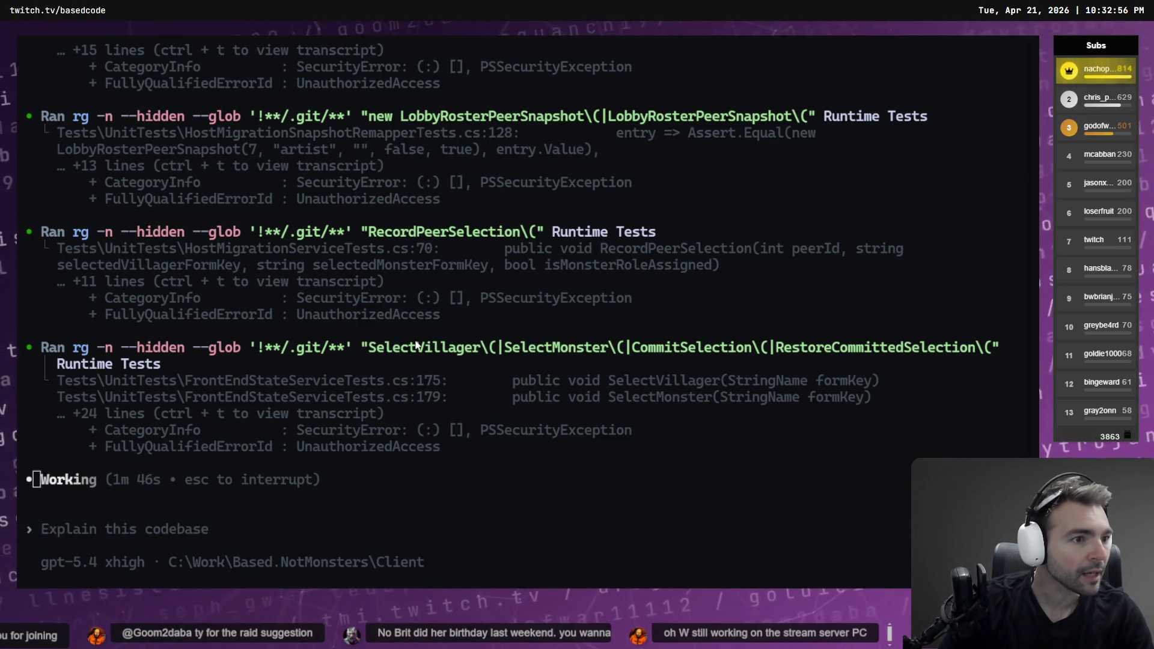
Step: Bring the Chrome window with ChatGPT's villagers character selection image to the front
key("alt+Tab")
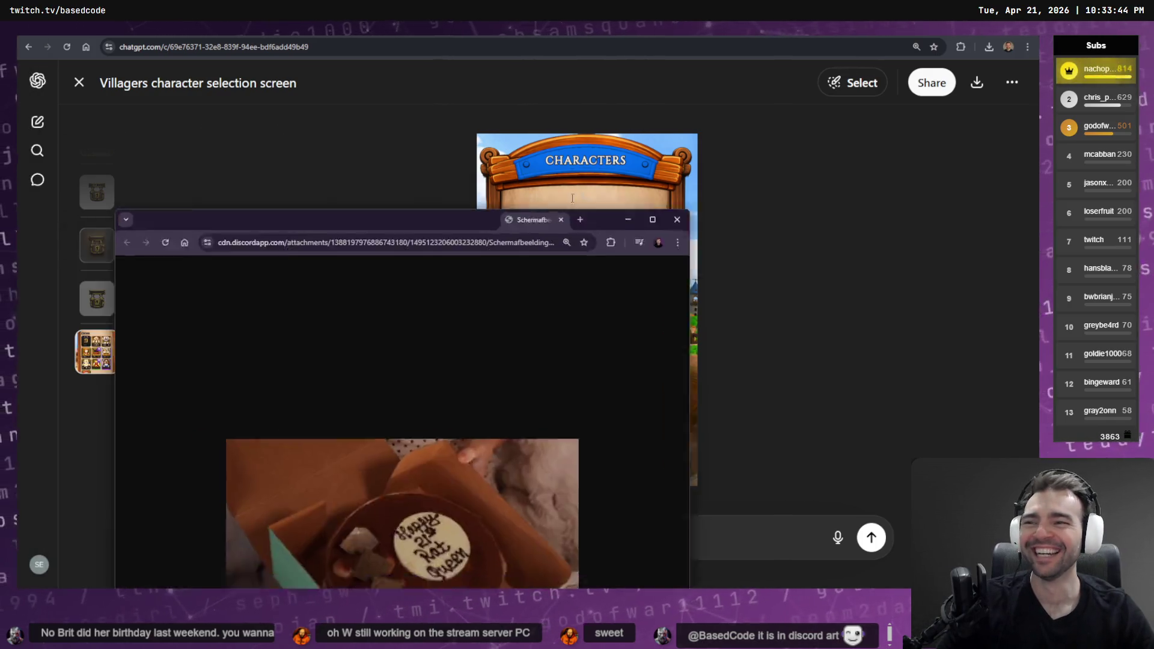
Step: Drag the cake image popup over the ChatGPT page and maximize it
left_click_drag(513, 213, 604, 185)
double_click(604, 185)
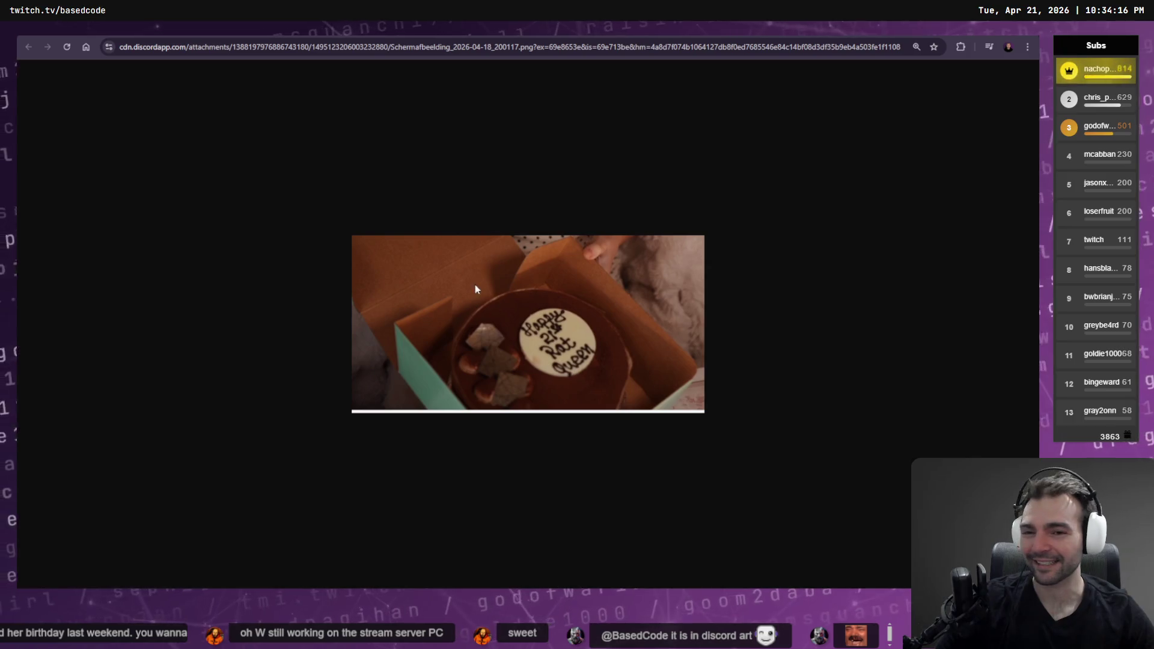
Step: Close the cake image page to return to the Villagers selection mockup
key("ctrl+w")
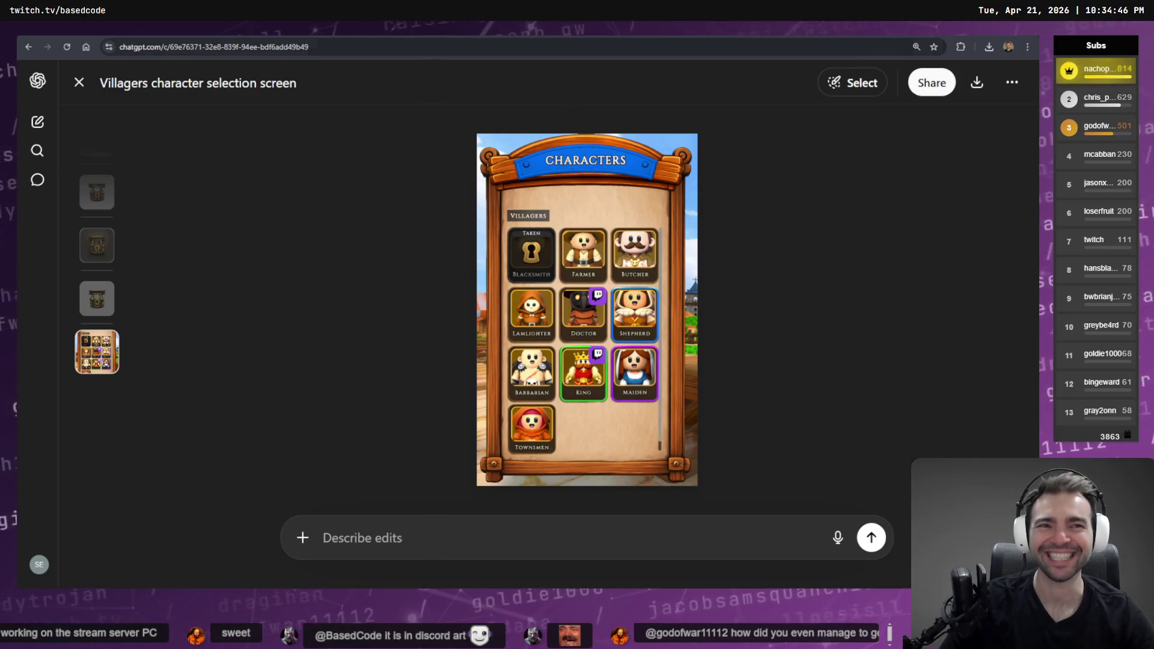
Step: Cycle Chrome tabs to the Tabby troubleshooting chat, skim its conclusion, then switch to the Codex terminal
key("ctrl+Tab")
key("ctrl+shift+Tab")
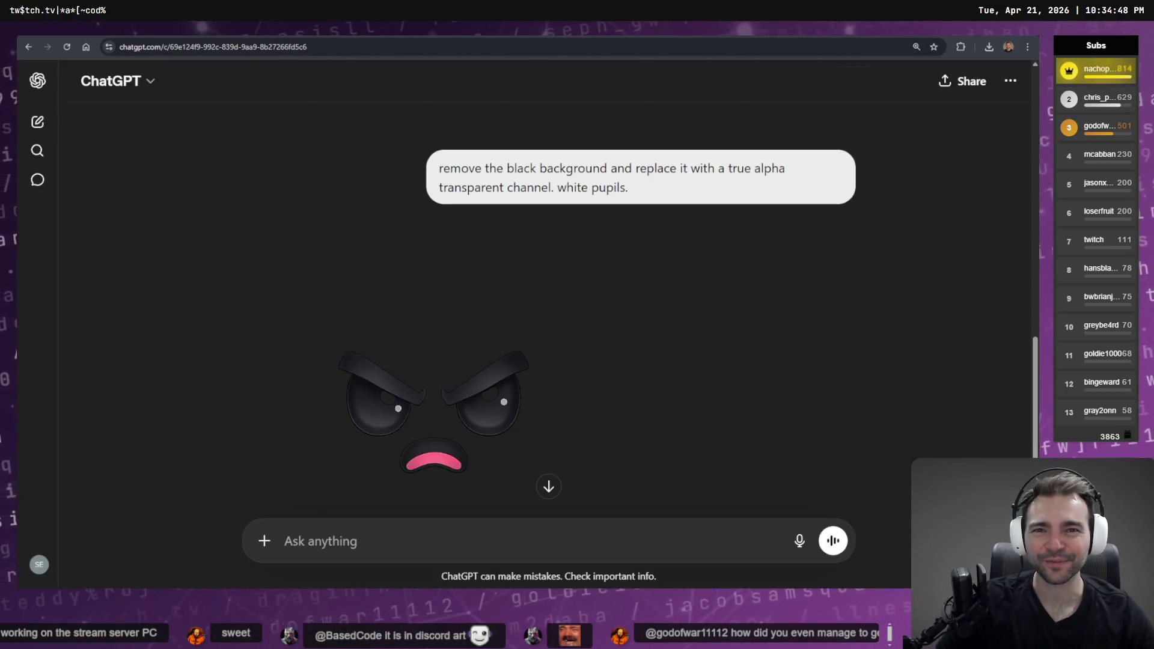
key("ctrl+Tab")
key("ctrl+shift+Tab")
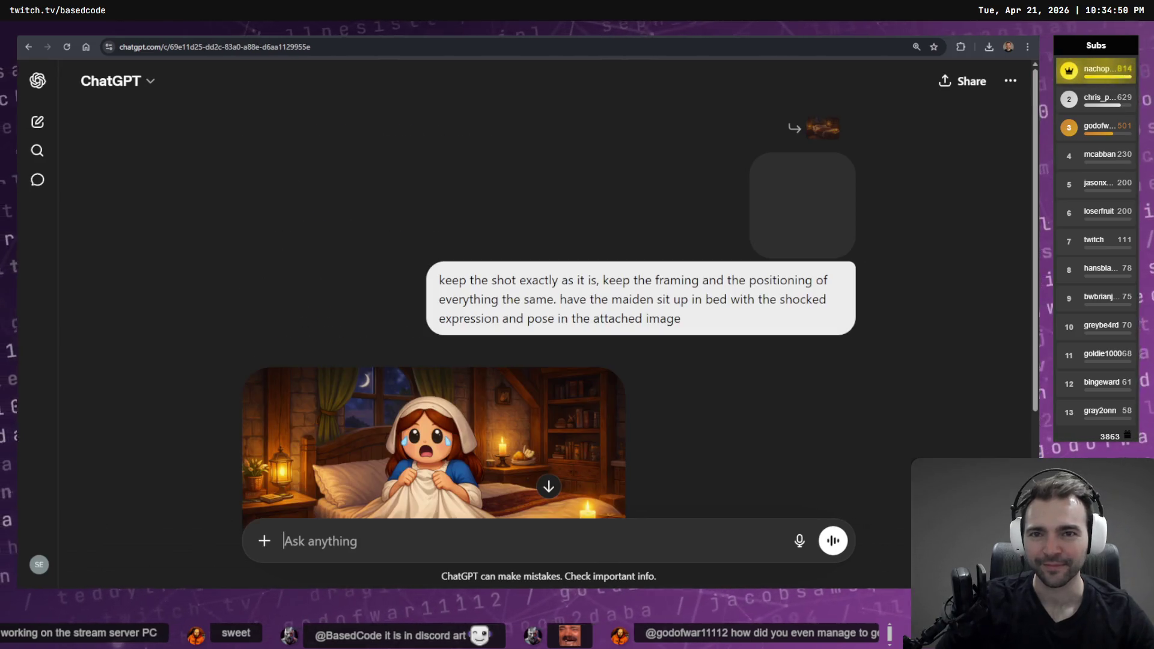
key("ctrl+Tab")
scroll(572, 273, "up", 15)
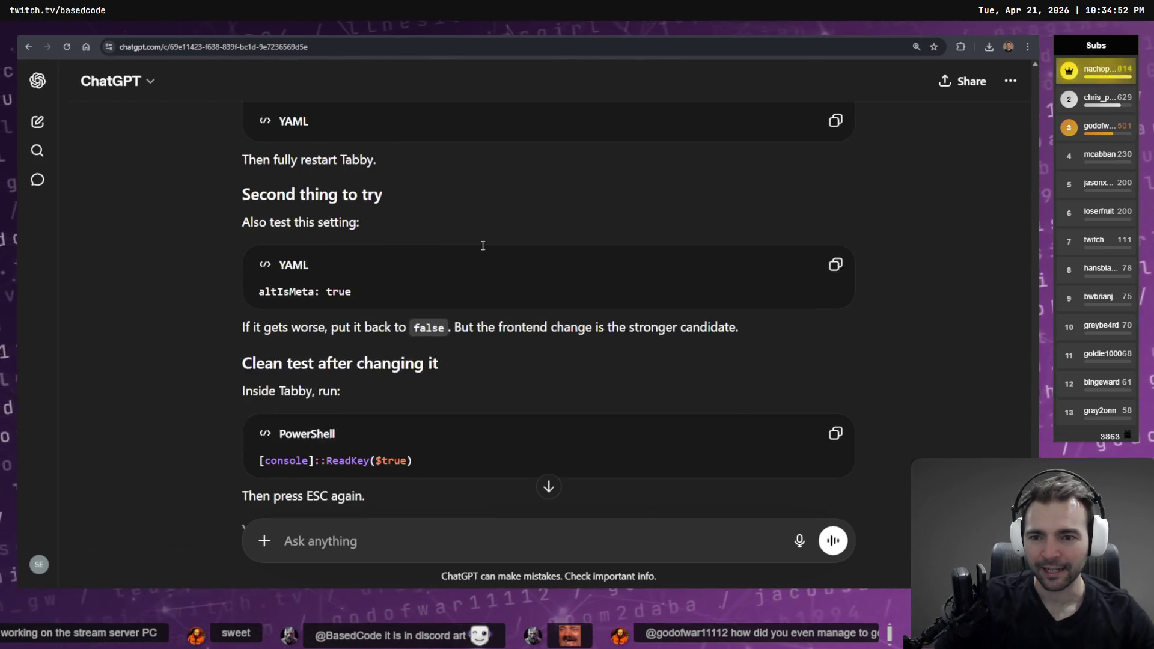
scroll(647, 266, "down", 15)
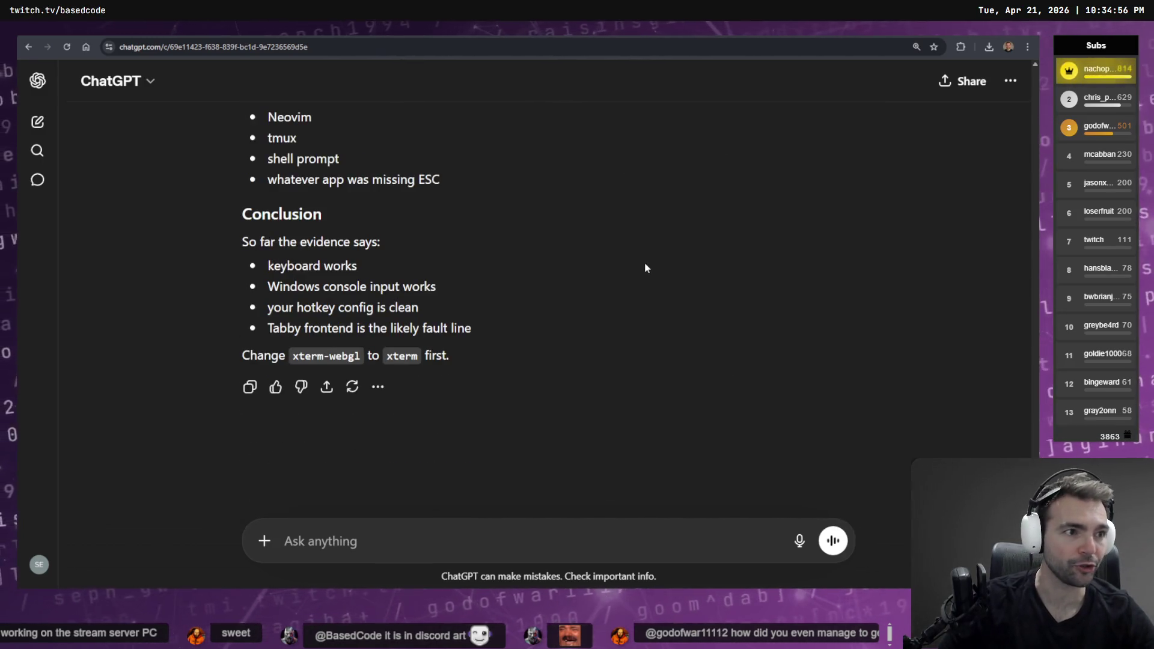
key("alt+Tab")
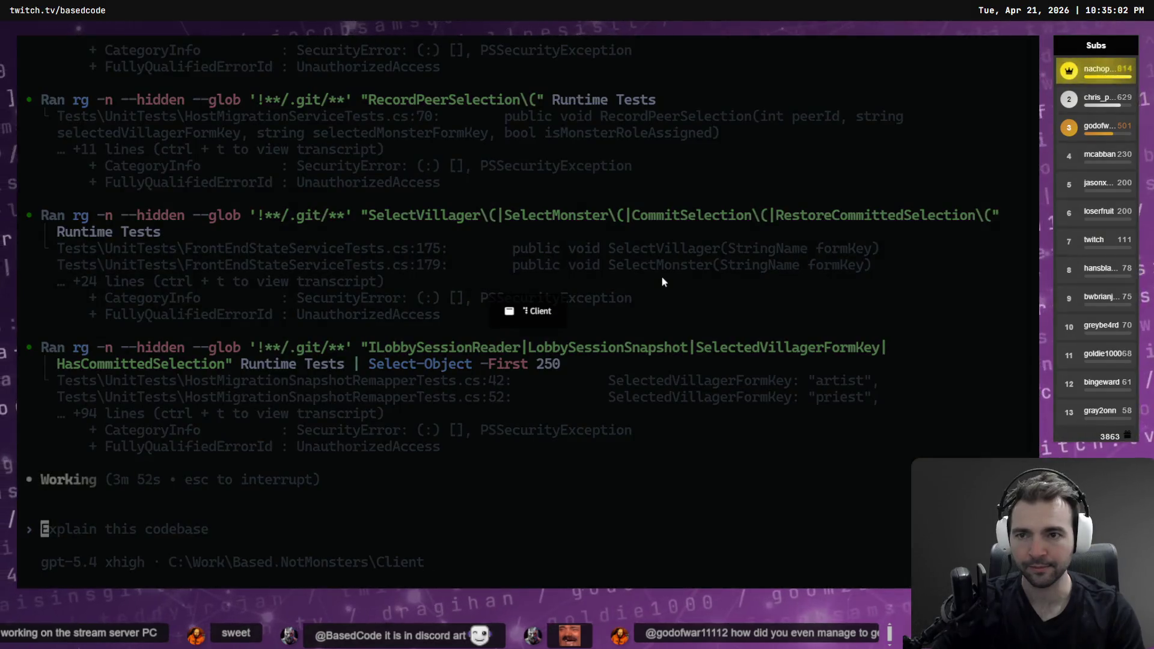
key("ctrl+Tab")
type("cd codex")
key("Return")
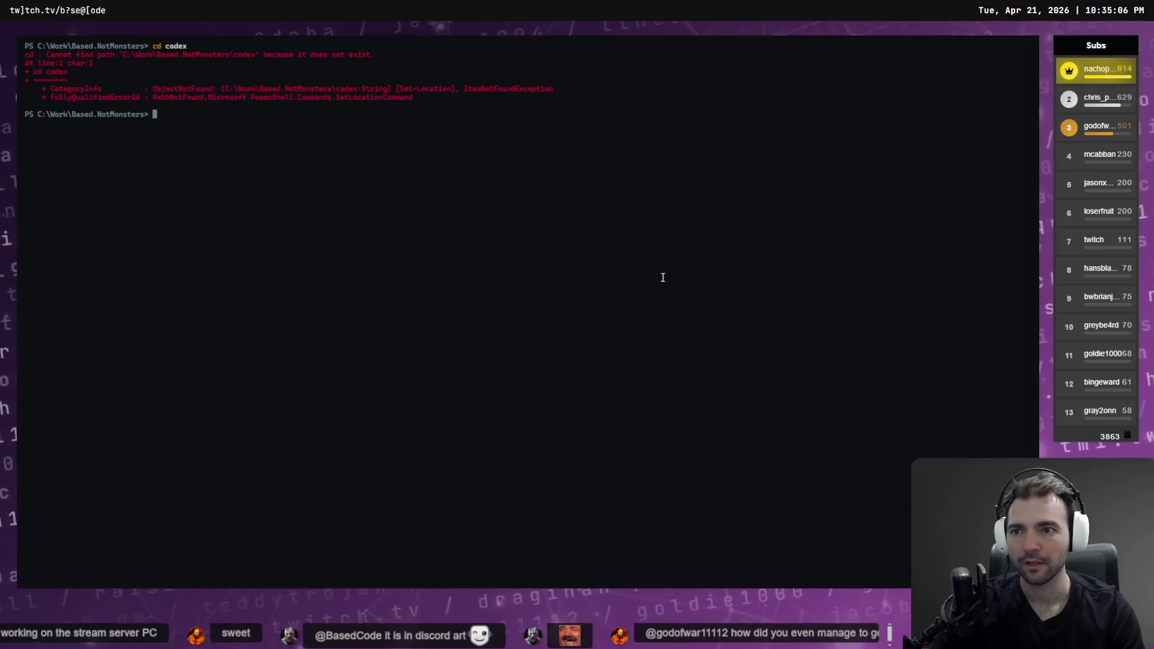
type("cd .\\Cl")
key("Tab")
key("Return")
type("codex")
key("Return")
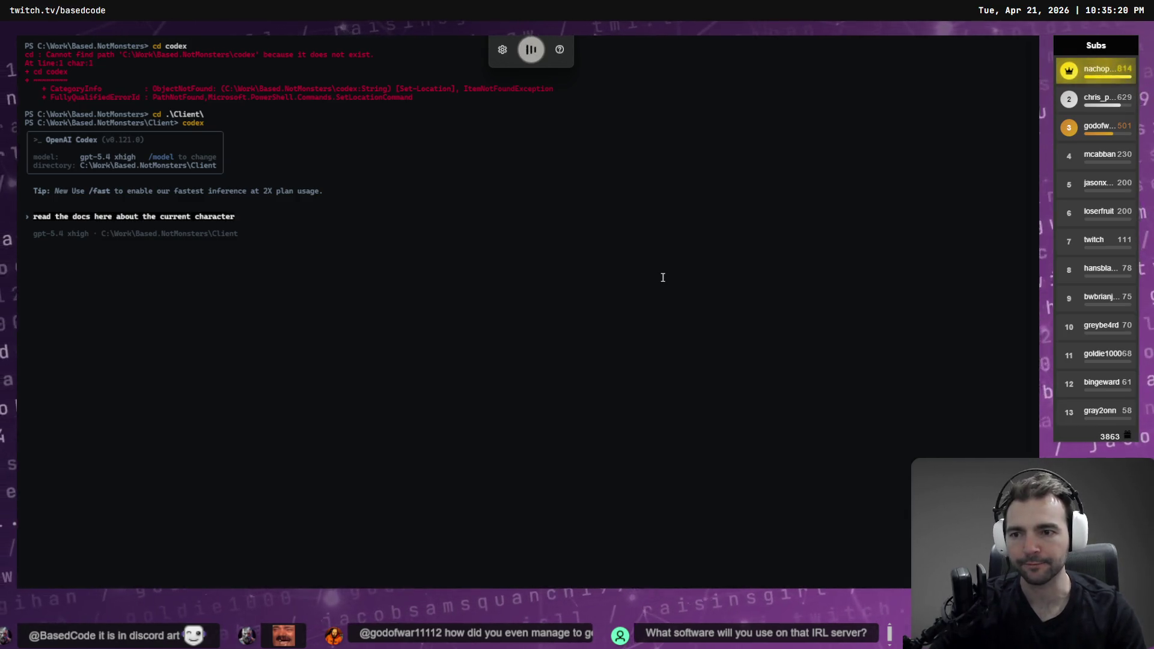
type("@Charac")
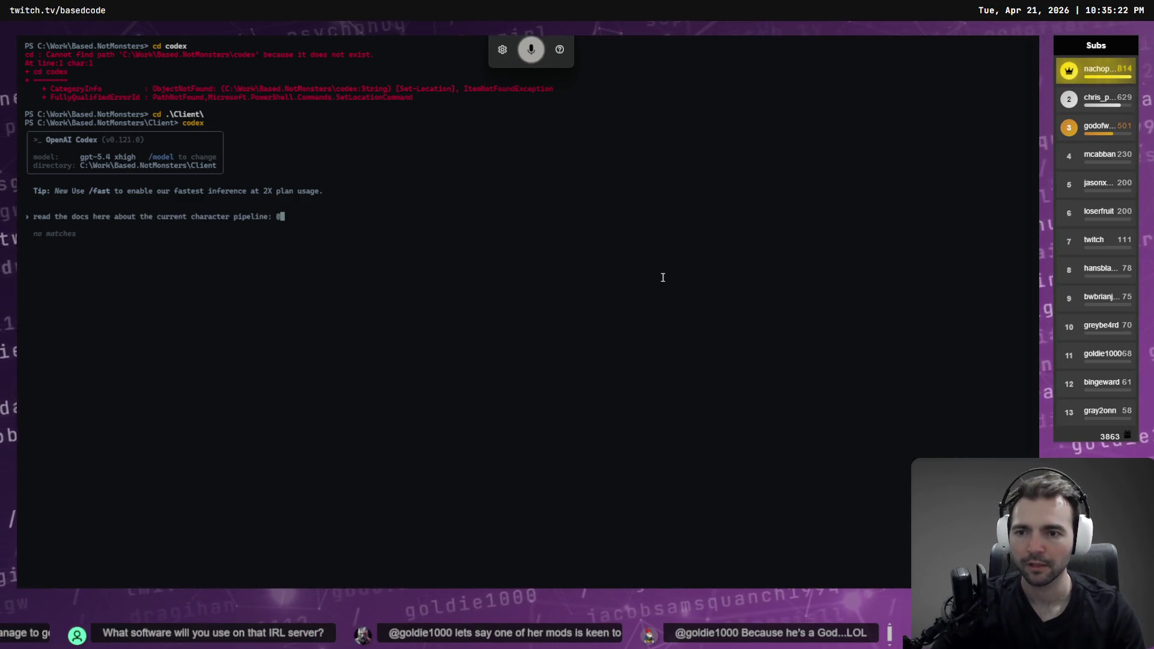
type("terPi")
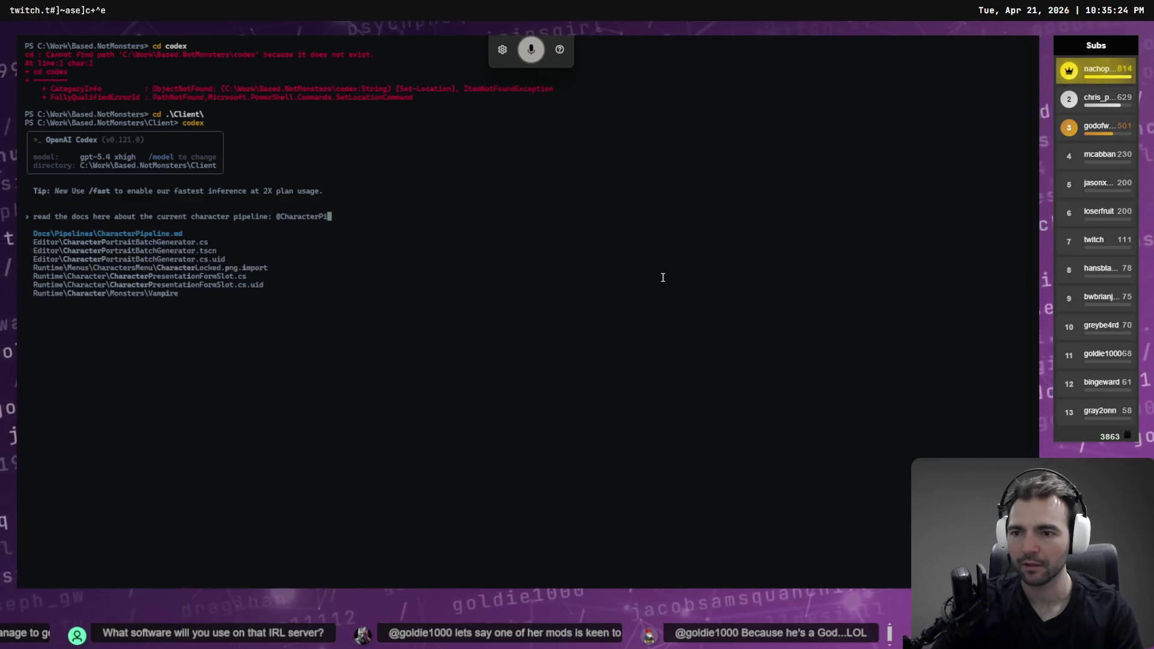
Step: Insert the CharacterPipeline.md reference and dictate the wizard-style character setup tool request over several lines
key("Tab")
key("shift+Return")
key("shift+Return")
key("super+h")
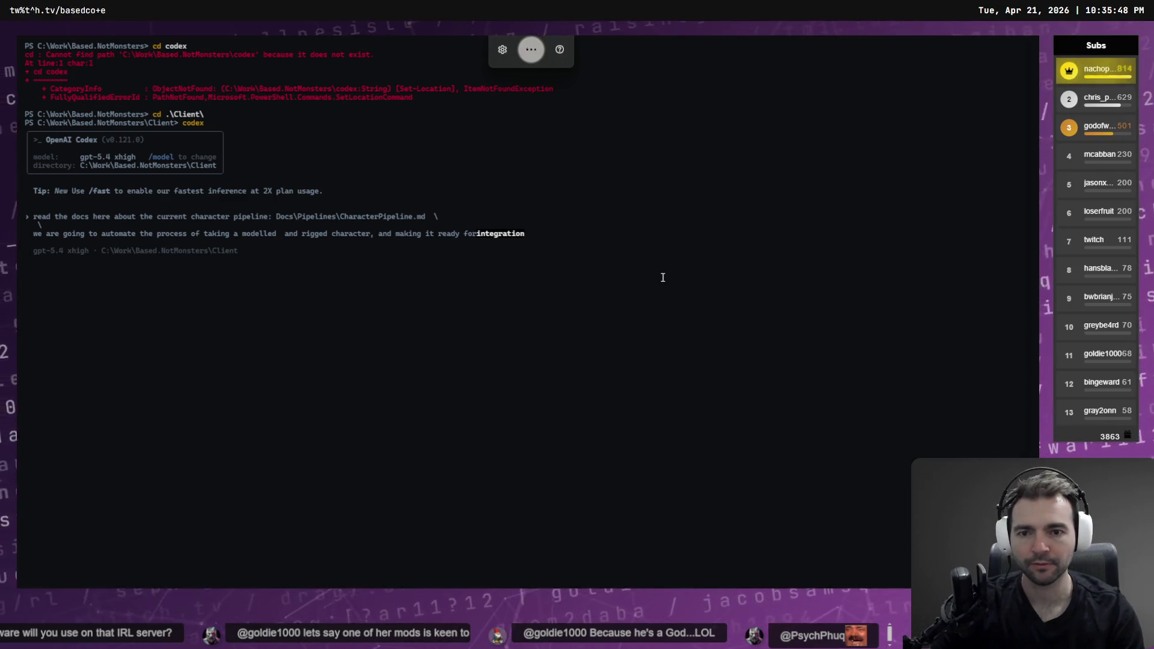
key("super+h")
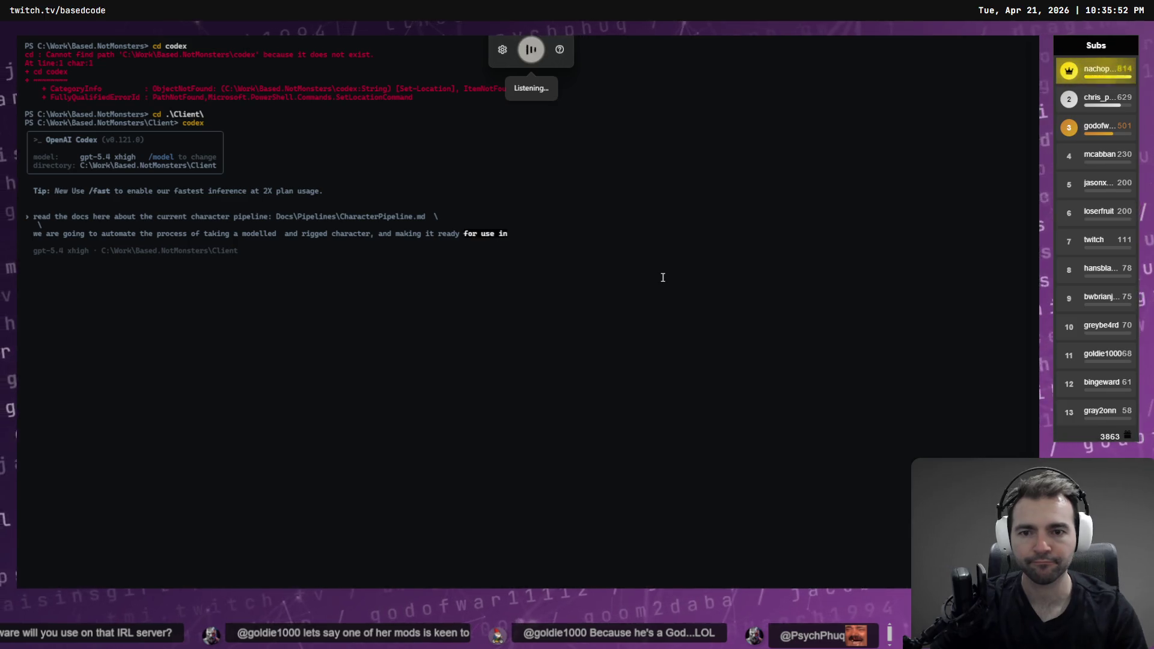
type("\\")
key("Return")
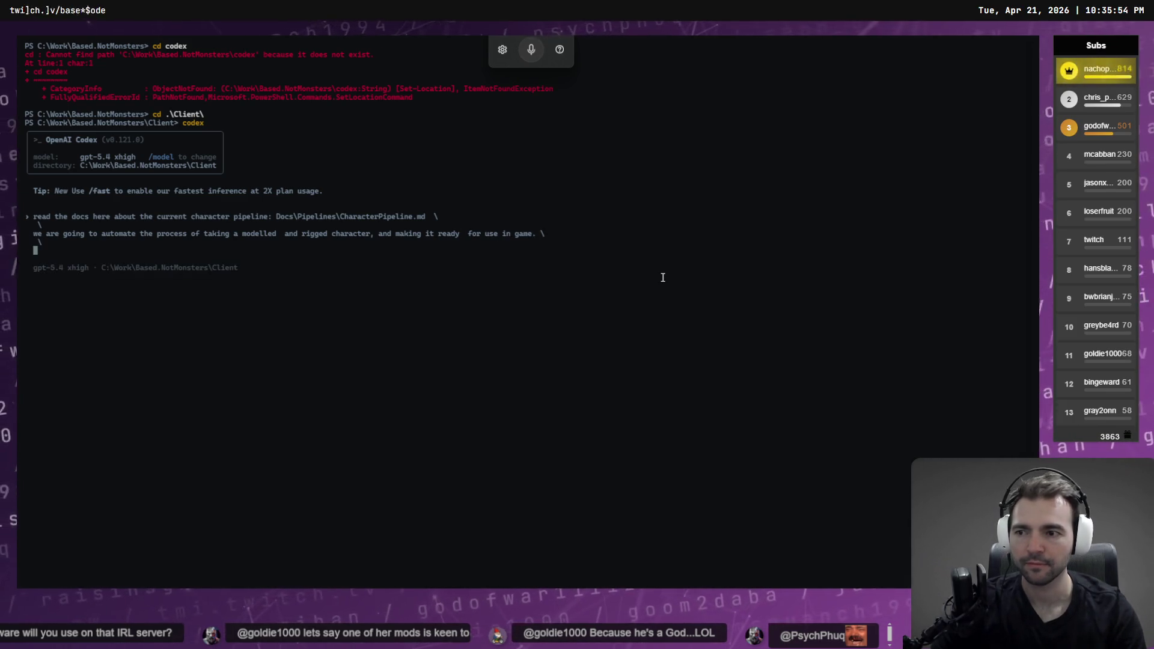
key("super+h")
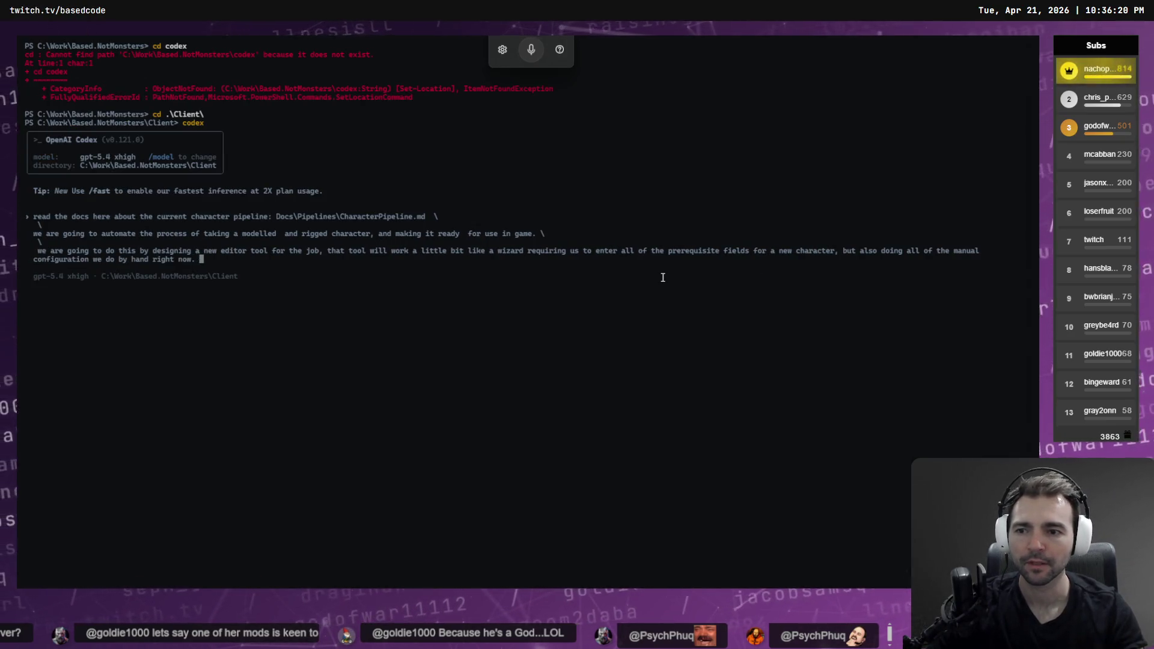
Step: Dictate more of the prompt, replacing the spoken 'character pipeline' with the CharacterPipeline.md reference
key("super+h")
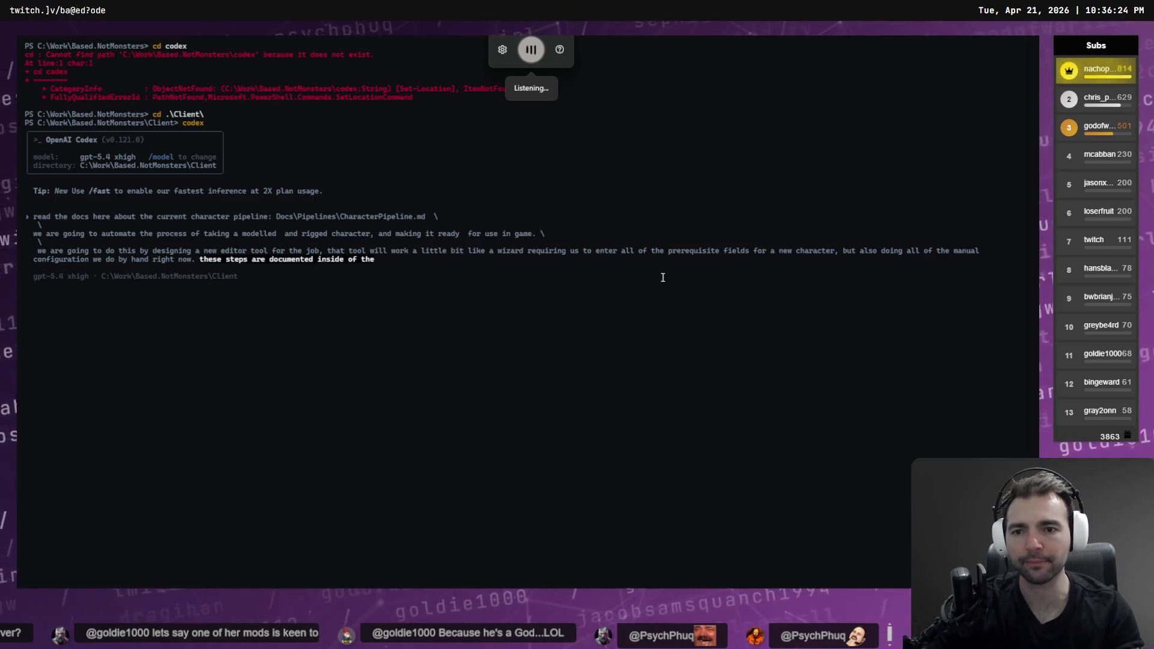
key("super+h")
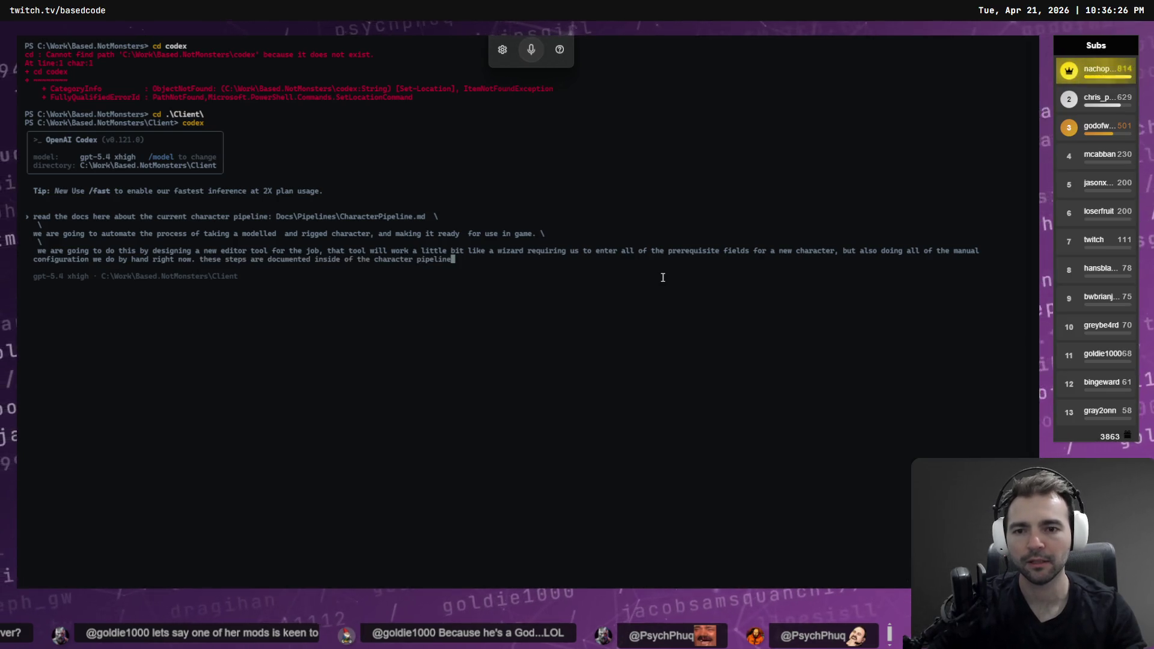
key("ctrl+BackSpace")
key("ctrl+BackSpace")
type("@CharacterP")
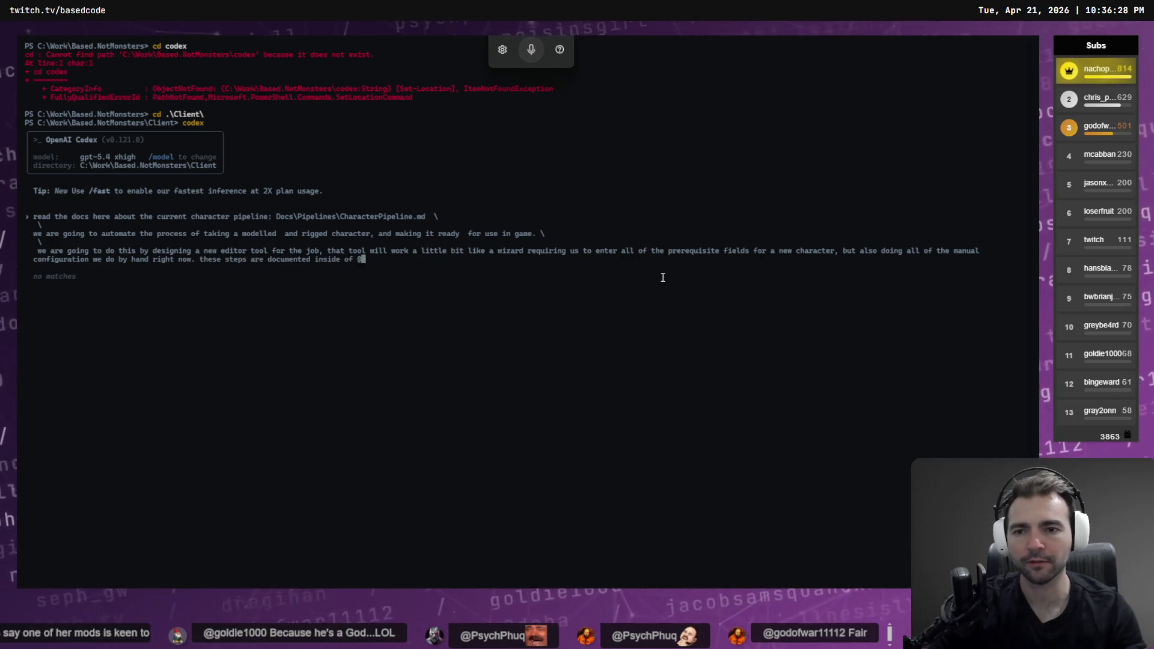
key("BackSpace")
key("BackSpace")
key("BackSpace")
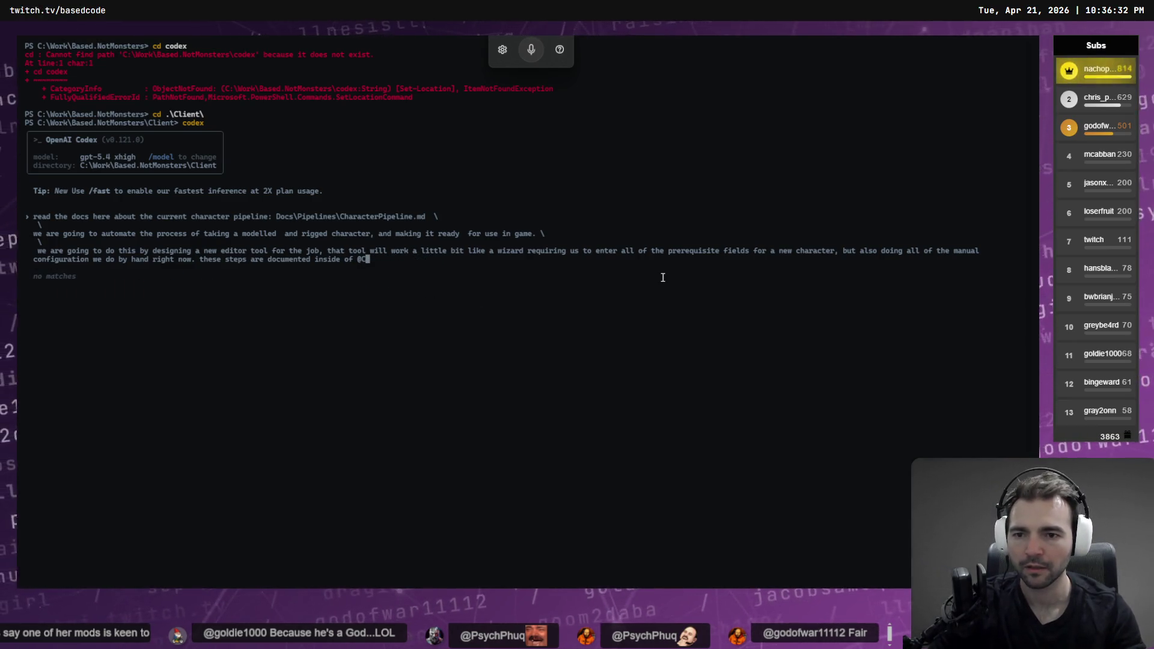
type("haracterPi")
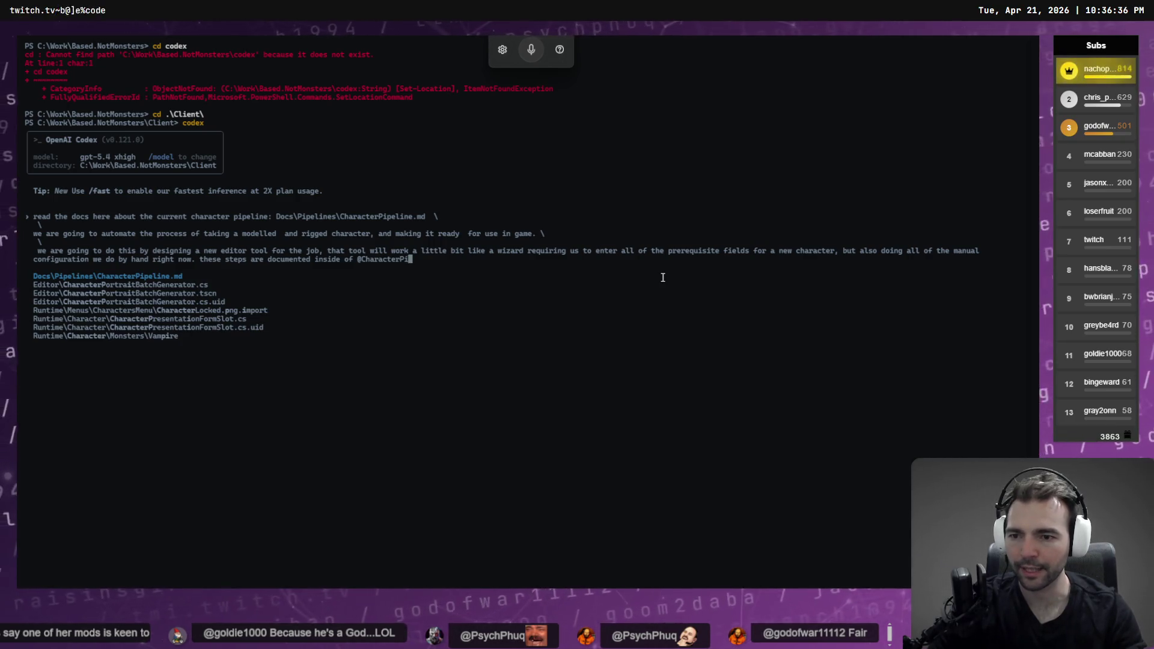
key("Tab")
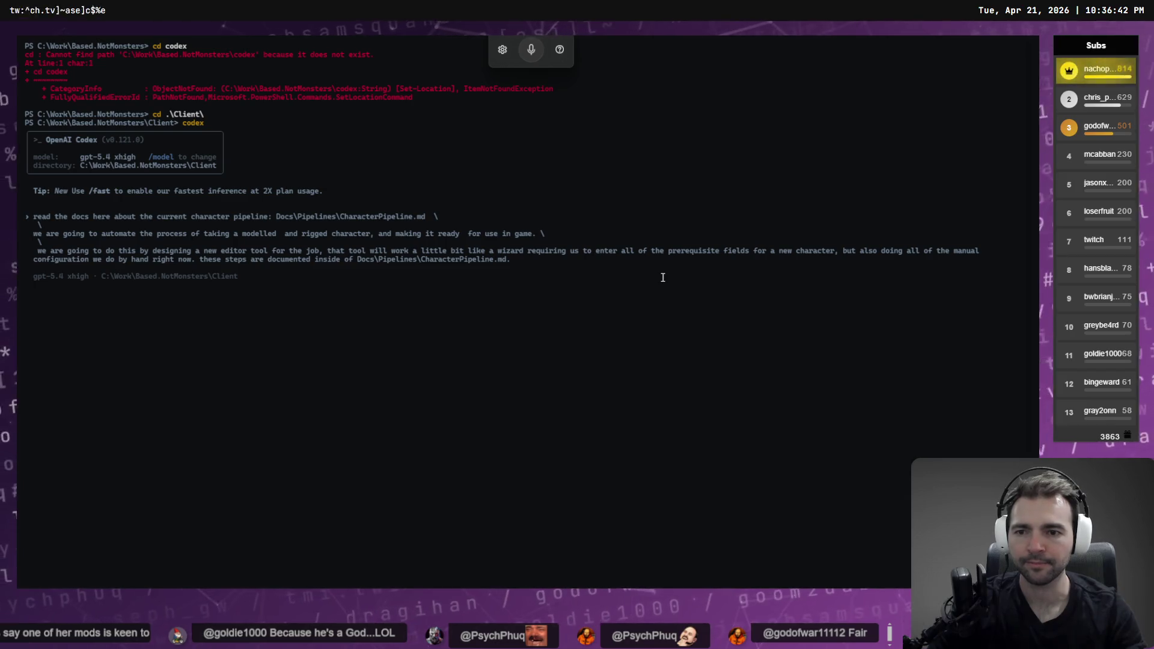
Step: Add the closing sentence asking for clarifying questions, then submit the prompt in Plan mode
type("\\")
key("Return")
type("\\")
key("Return")
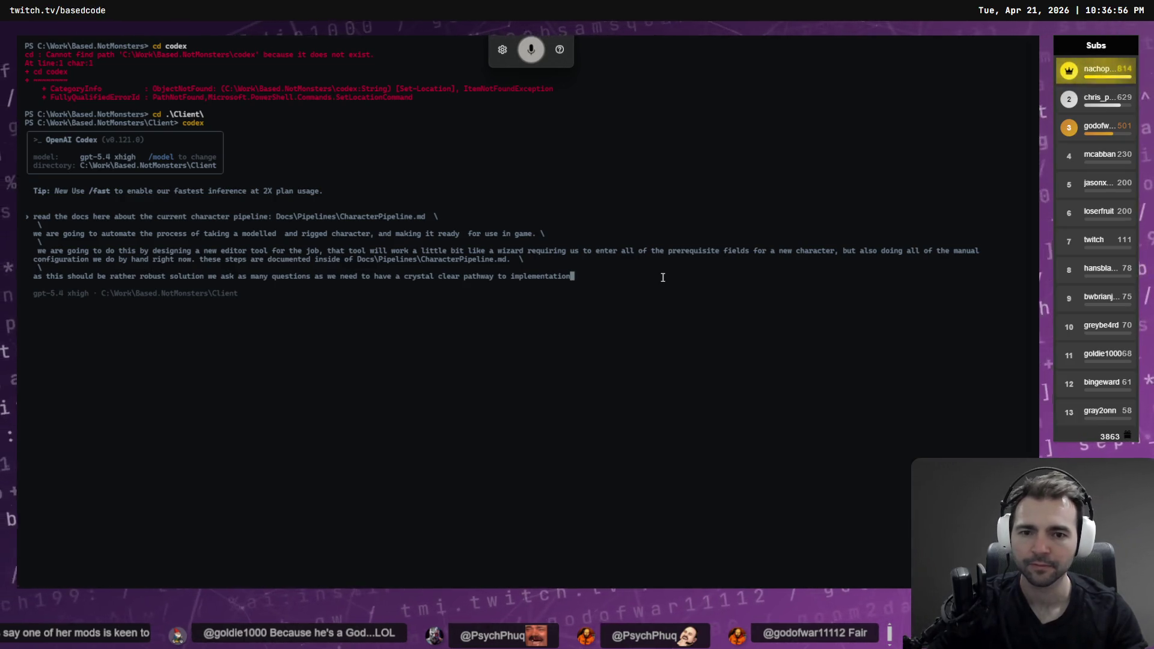
type(".")
key("shift+Tab")
key("Return")
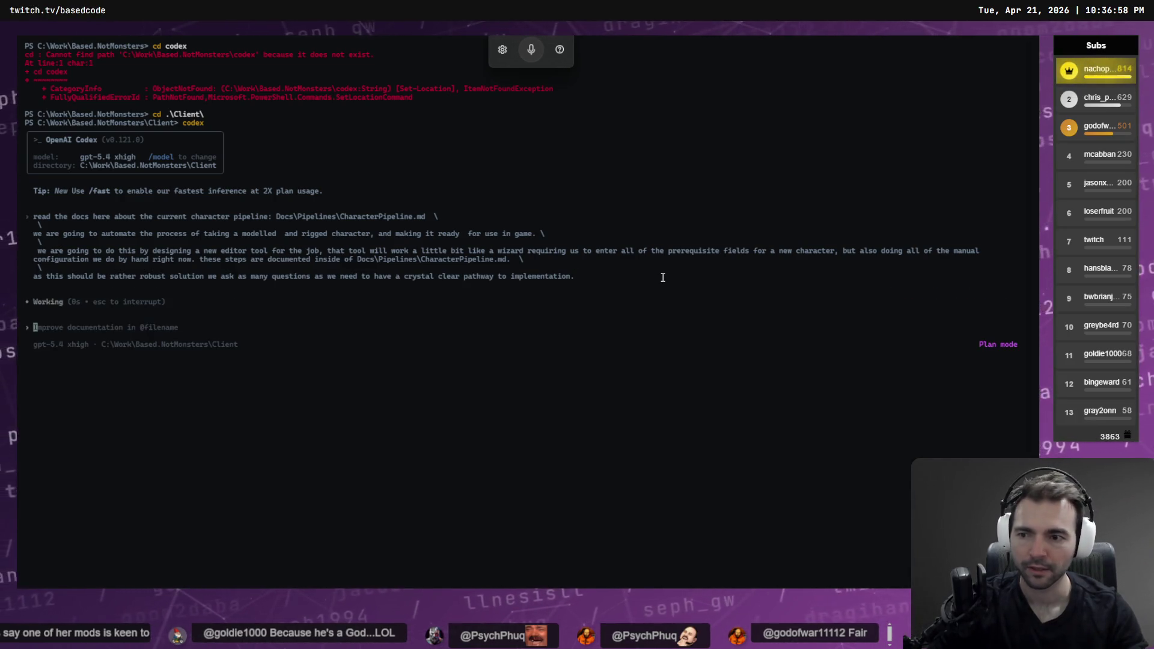
Step: Leave the Codex planning request running and bring Fork to the front
scroll(663, 277, "up", 10)
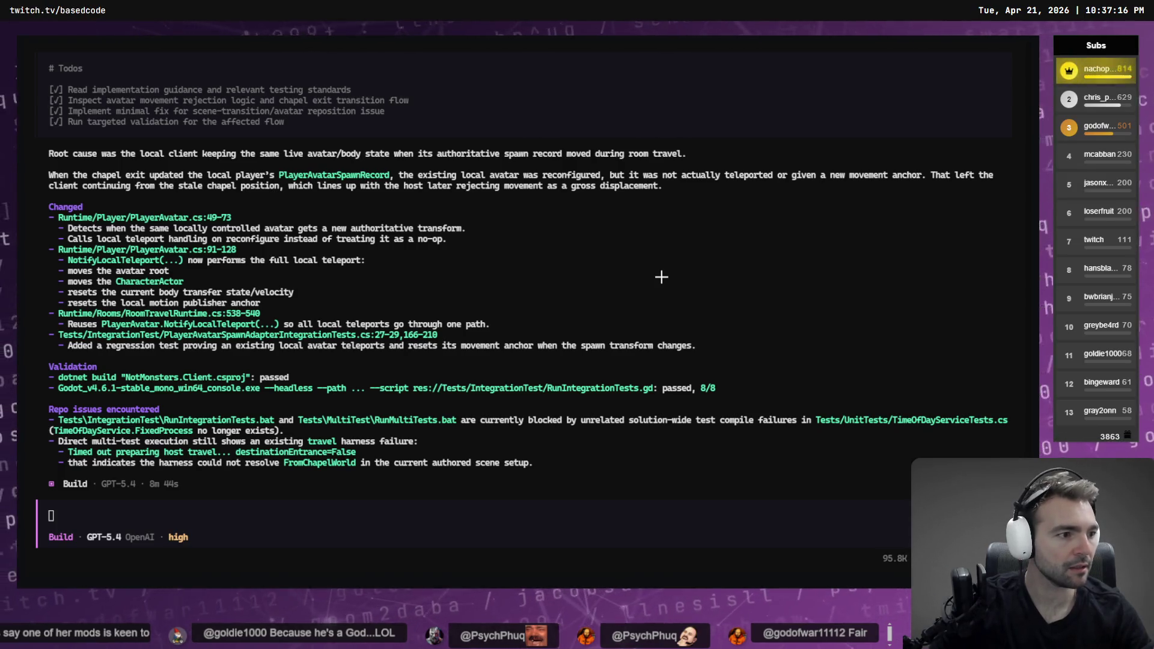
key("alt+Tab")
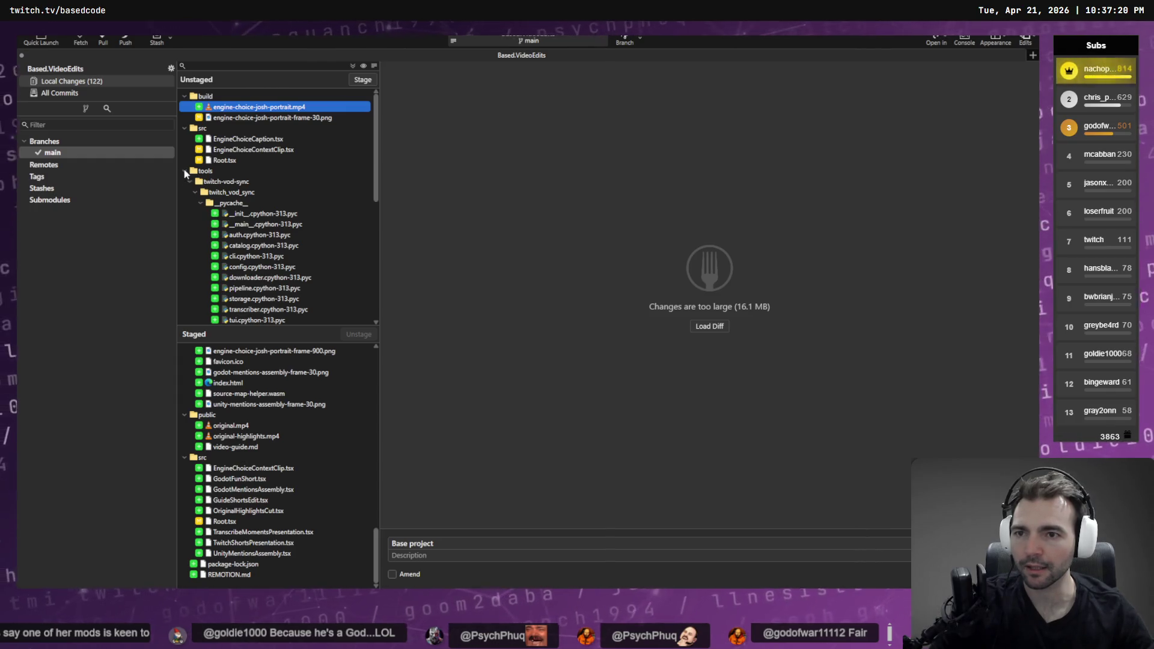
Step: Switch to the Client and Server workspace and stage the three space scene files
left_click(1019, 39)
left_click(1002, 95)
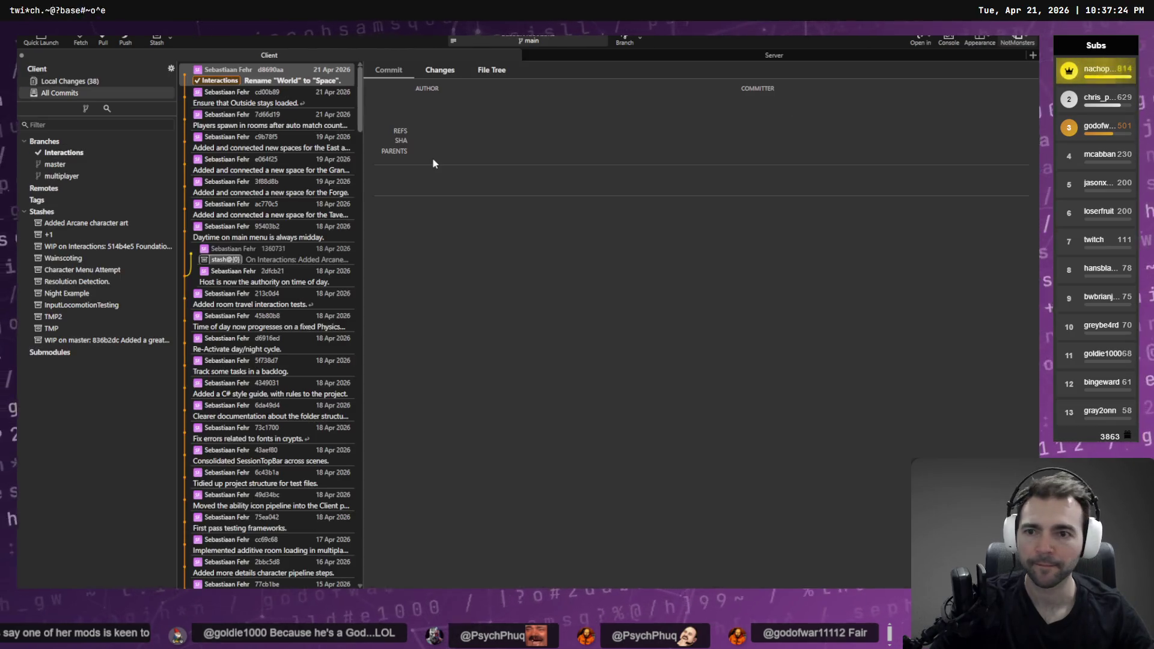
left_click(84, 80)
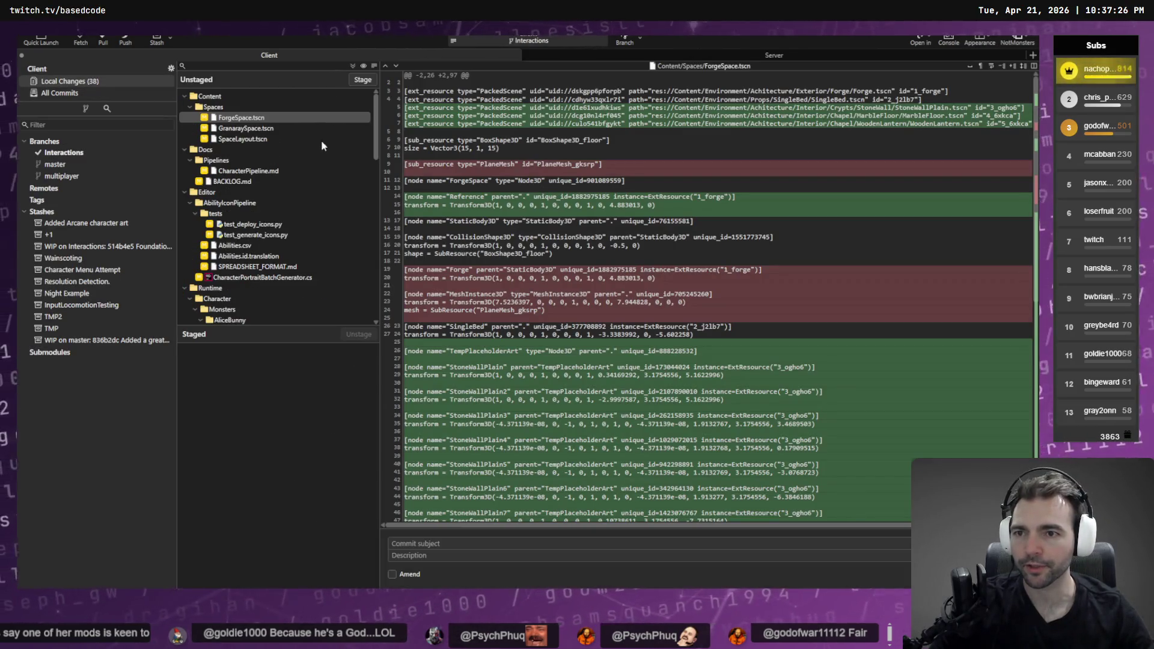
left_click(293, 139, "shift")
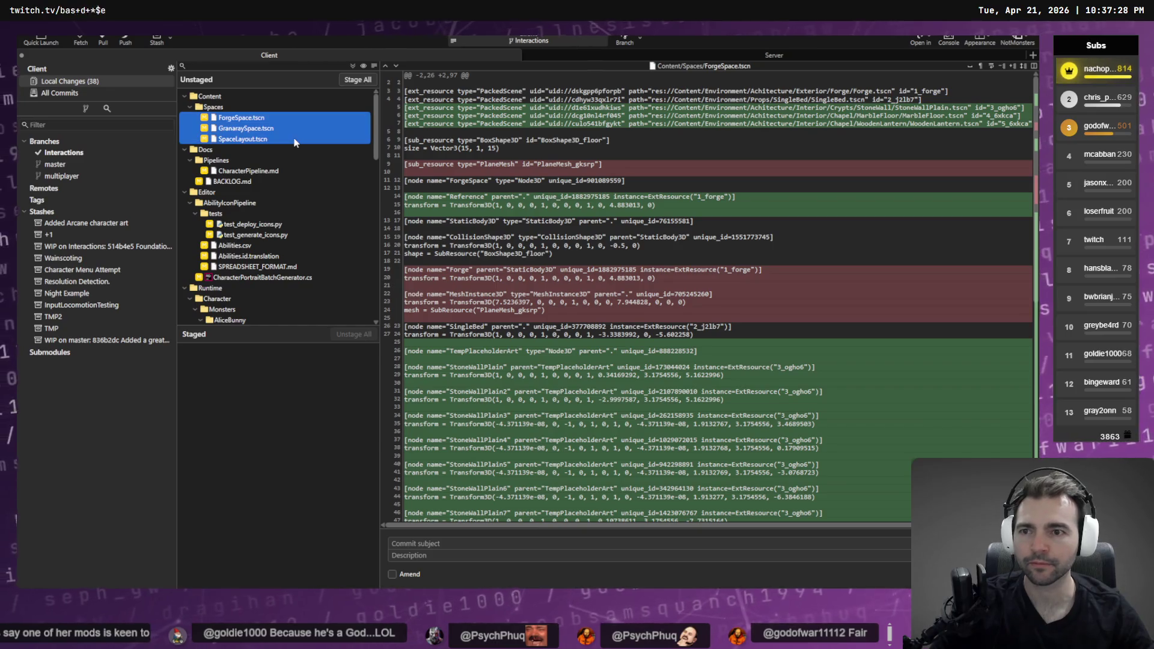
left_click(363, 80)
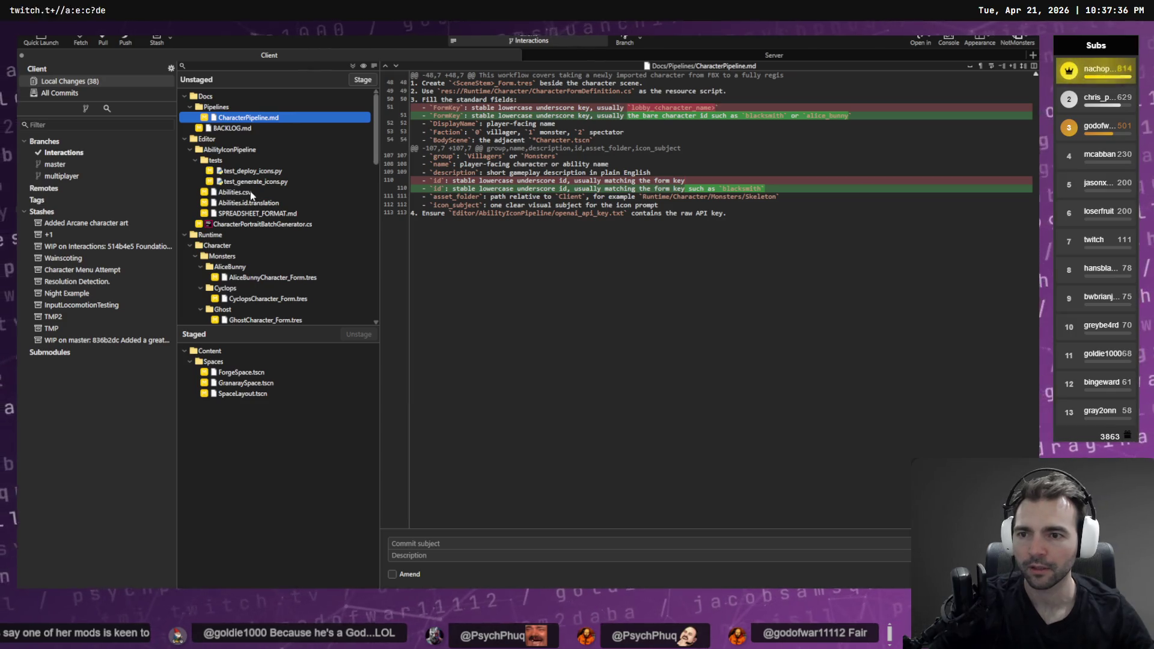
Step: Review the diffs of test_deploy_icons.py, SpaceLayout.tscn, GranarySpace.tscn and the Yeti and Townsmen forms
left_click(253, 172)
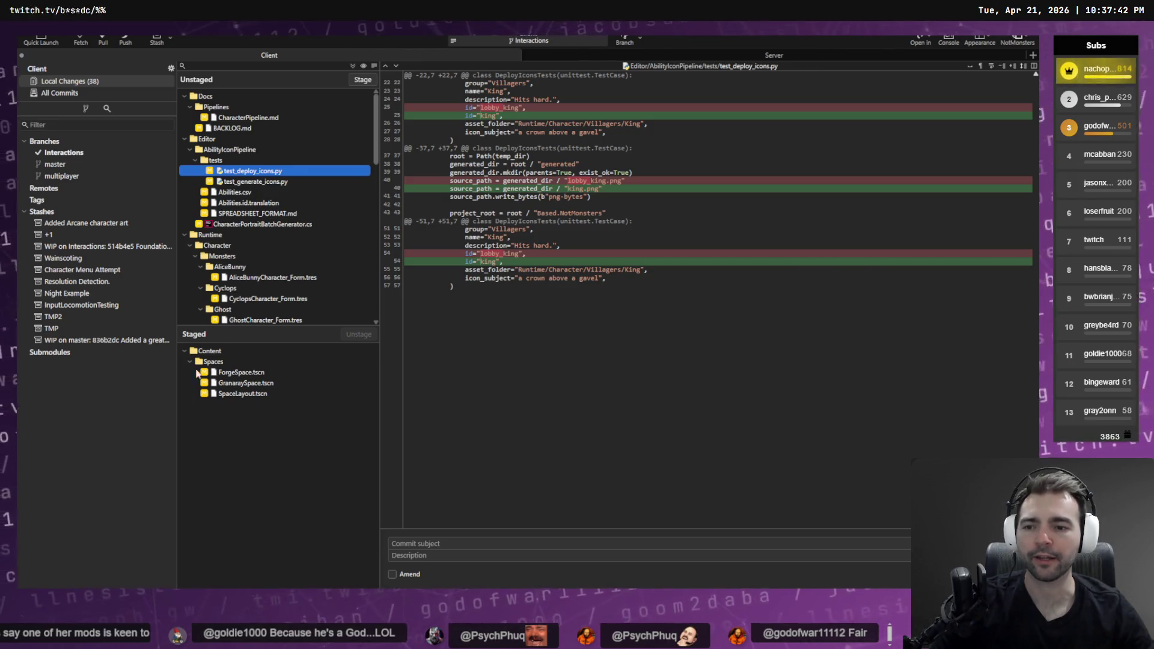
left_click(257, 373)
left_click(265, 392)
scroll(282, 264, "down", 10)
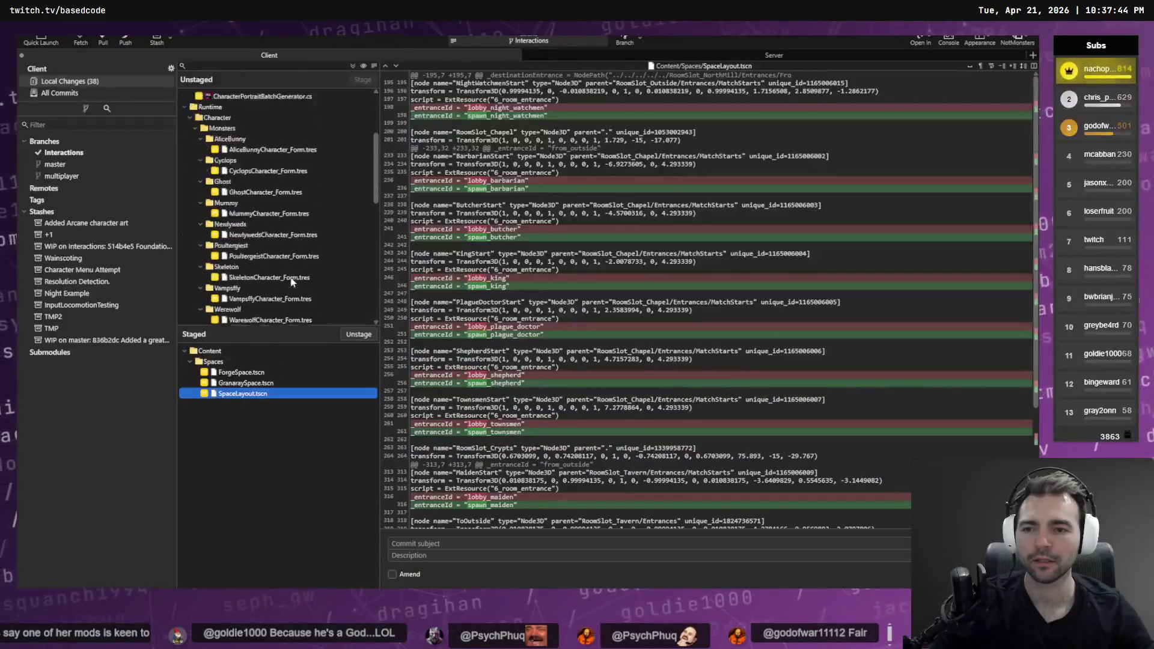
left_click(288, 257)
scroll(288, 260, "down", 10)
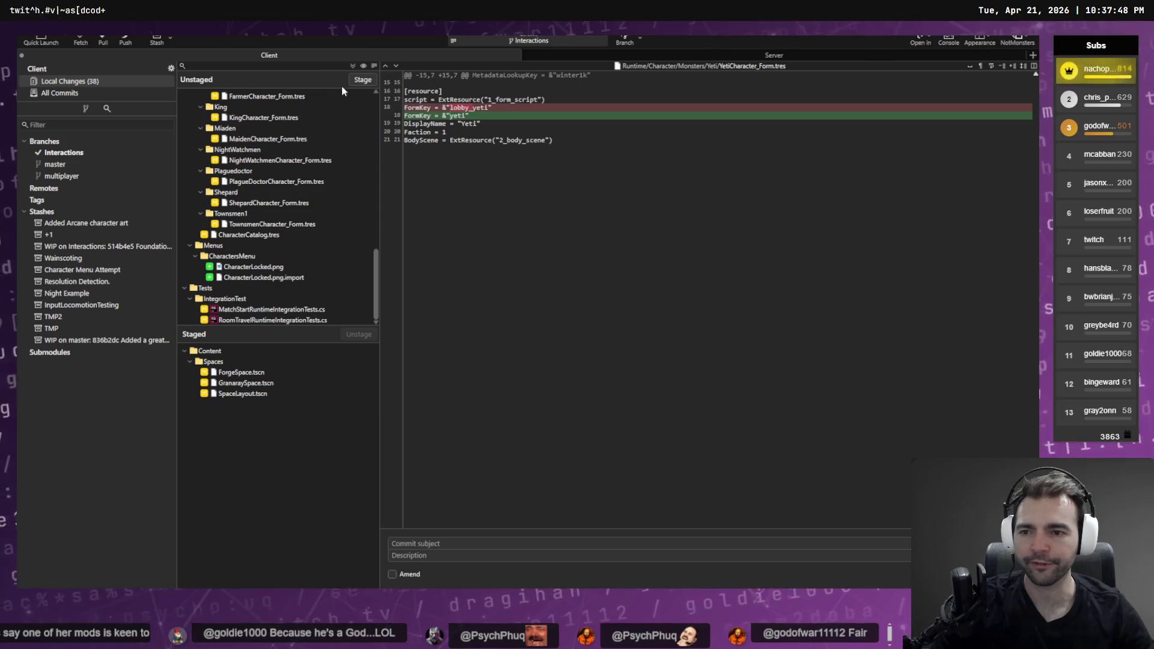
left_click(243, 382)
left_click(243, 393)
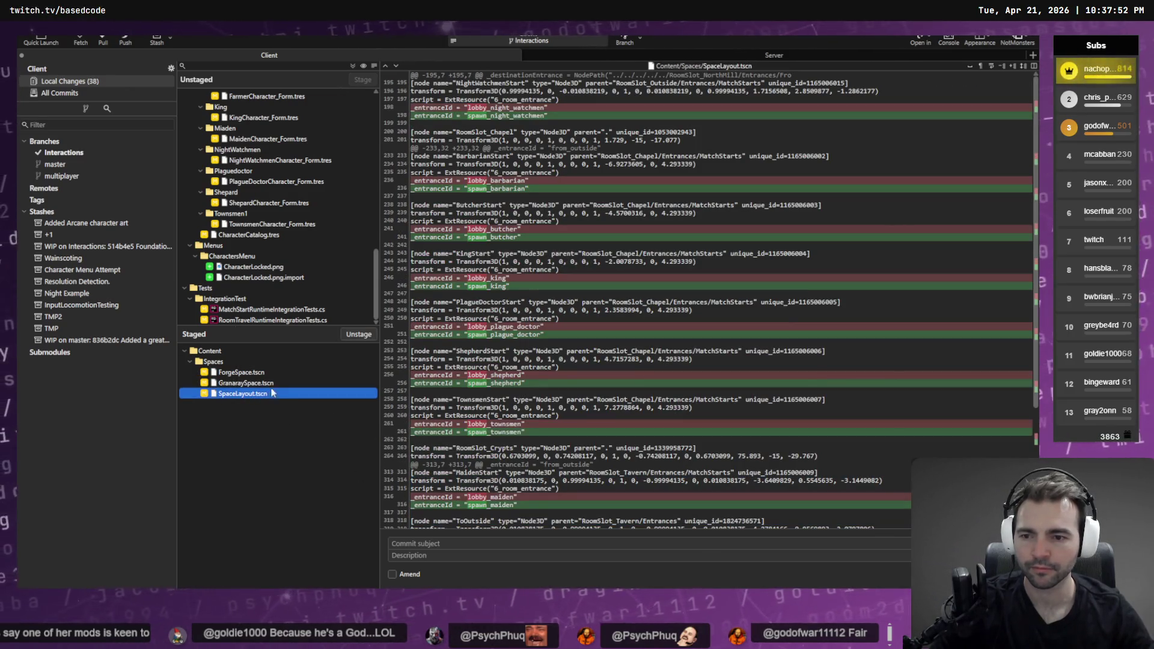
left_click(259, 383)
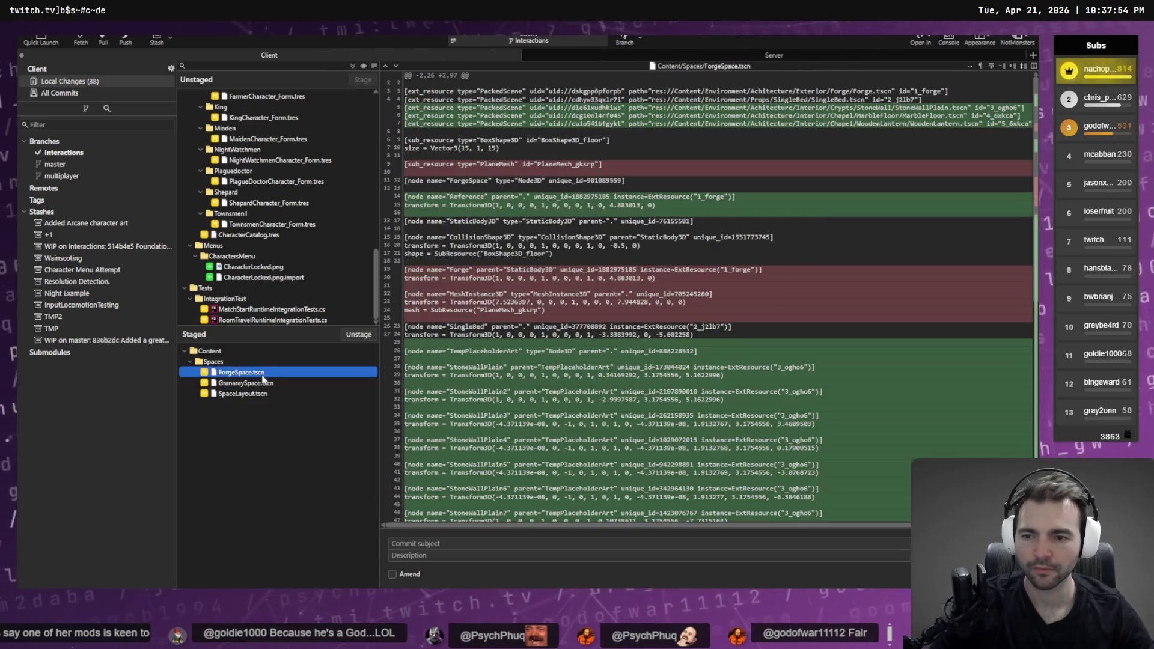
left_click(256, 395)
left_click(257, 225)
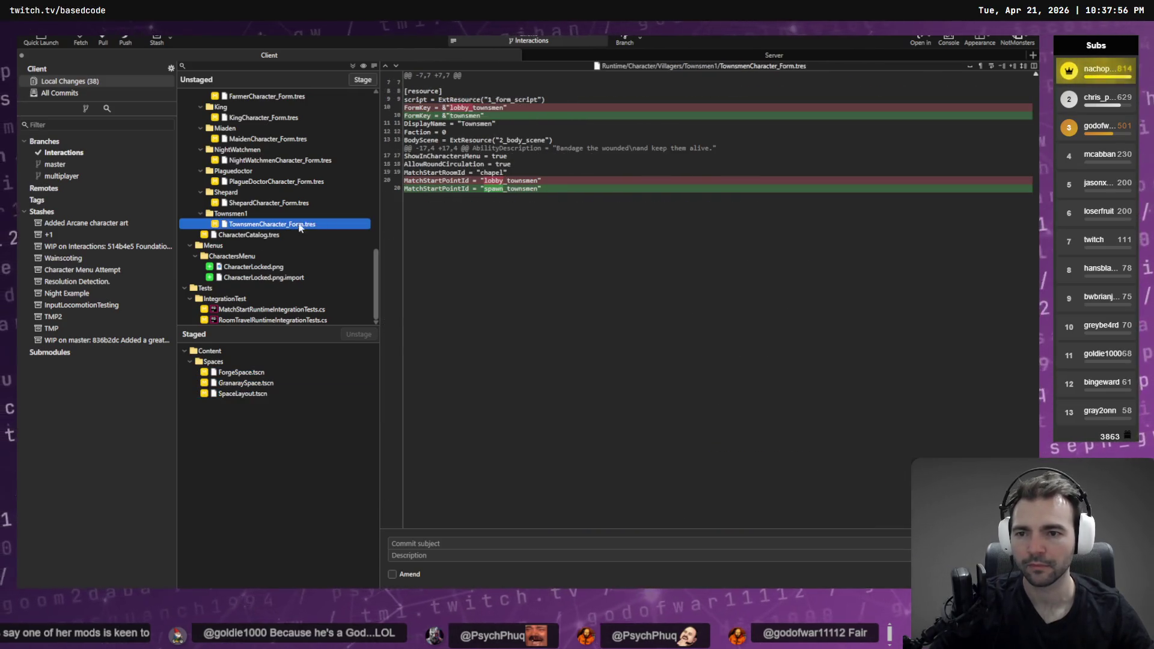
Step: Stage the Townsmen and Shepard forms, CharacterCatalog.tres, the Villagers folder and the monster form files
left_click(364, 81)
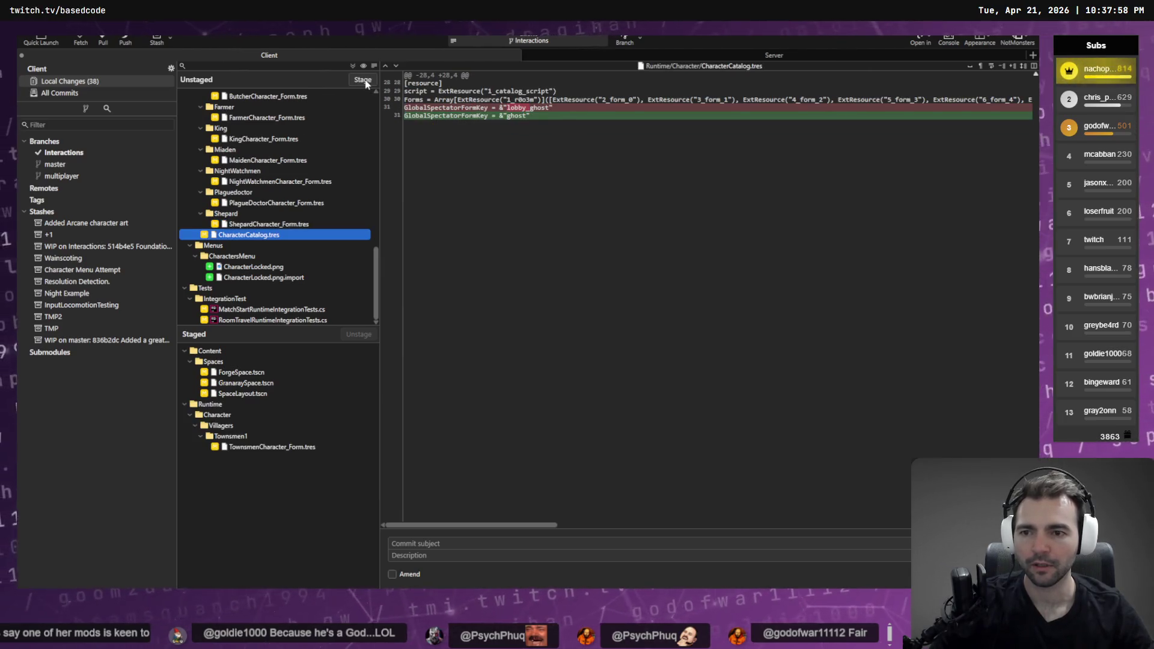
left_click(367, 81)
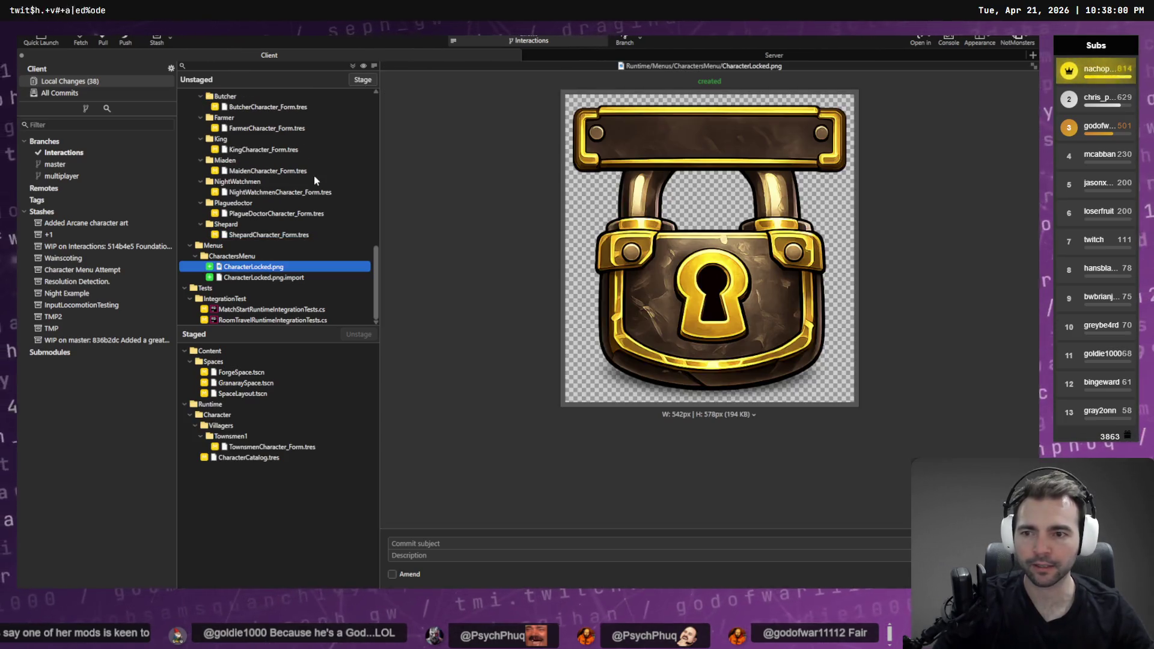
key("Up")
key("Up")
key("Up")
left_click(364, 80)
scroll(233, 164, "up", 3)
left_click(234, 164)
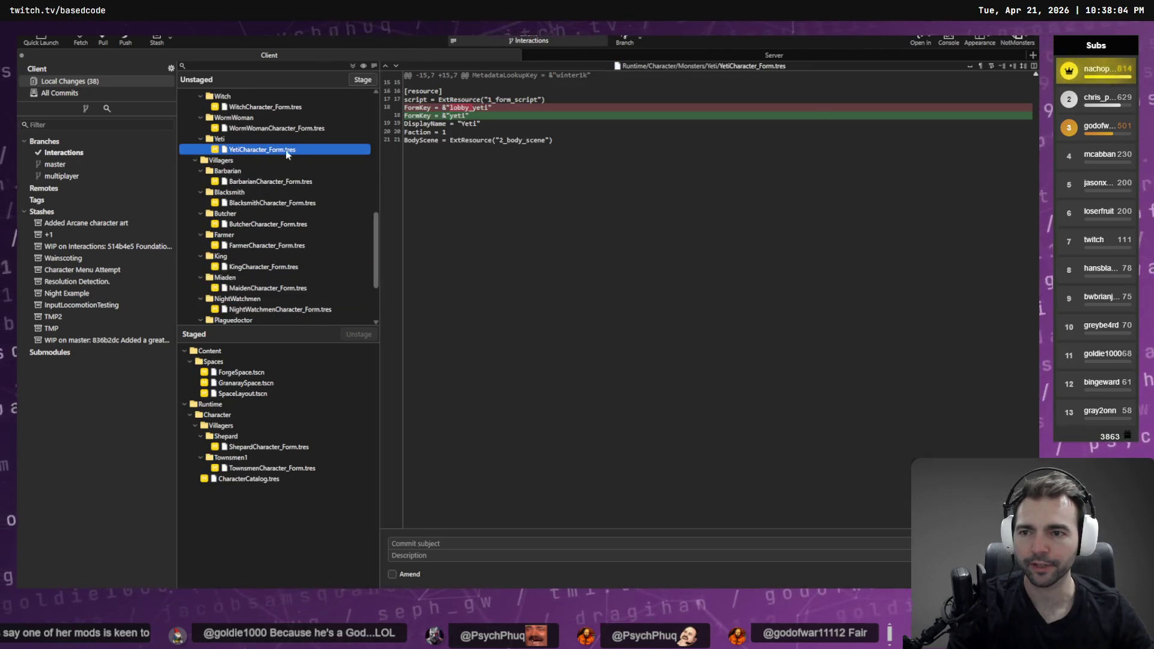
left_click(363, 79)
scroll(232, 267, "up", 10)
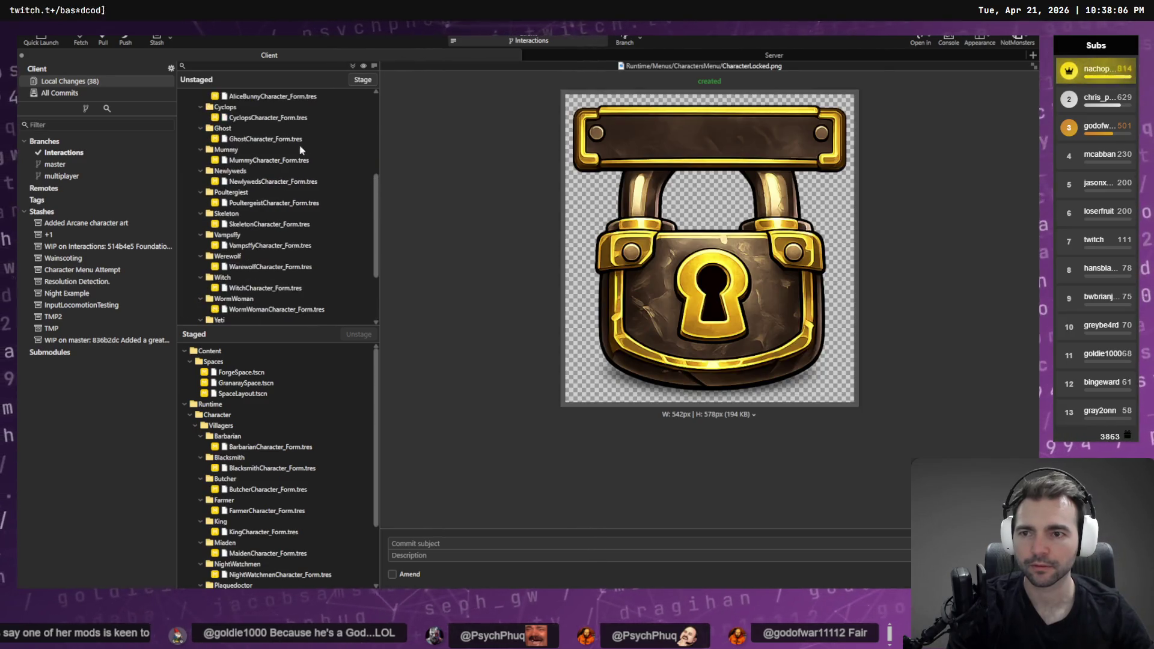
left_click(241, 255)
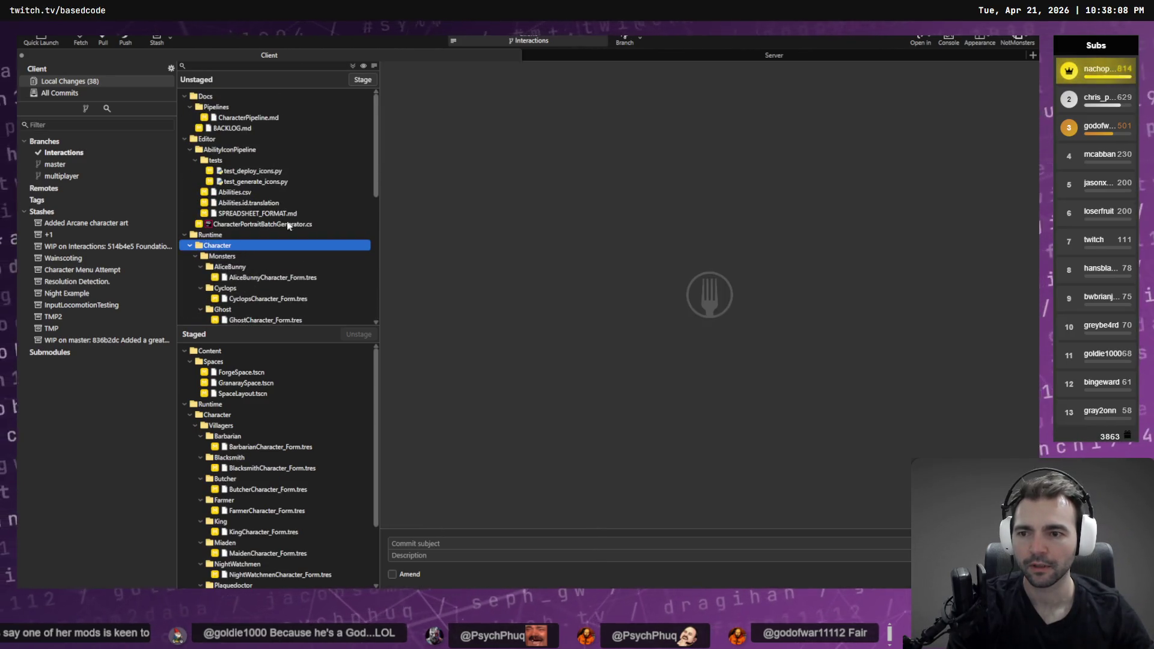
left_click(363, 79)
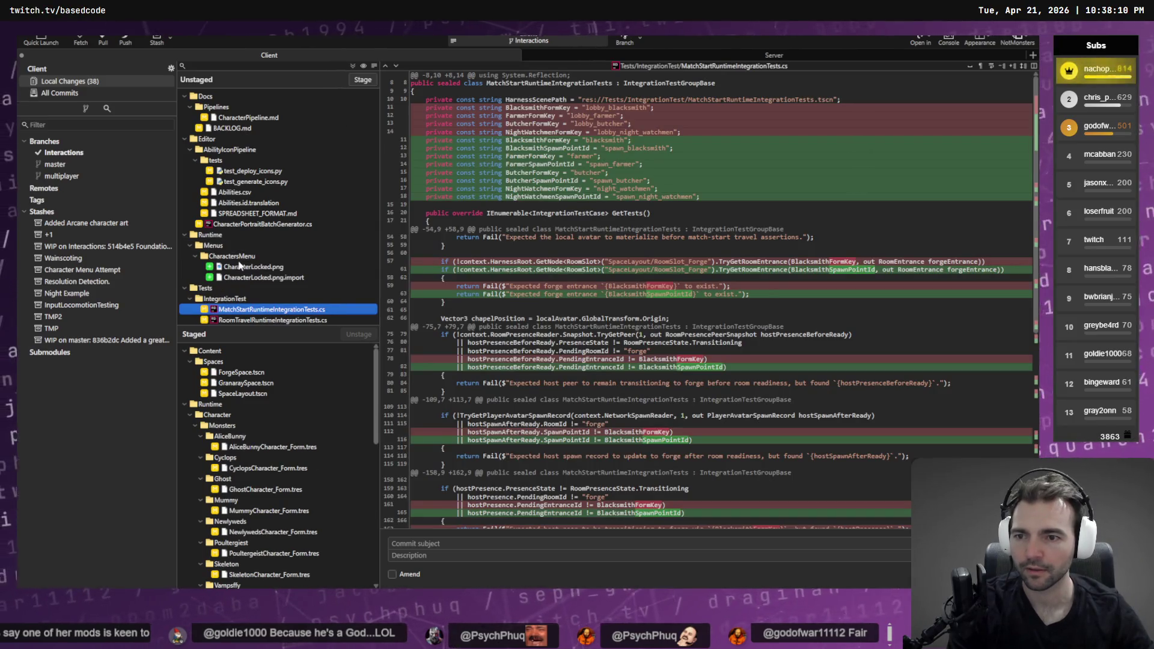
Step: Review and stage RoomTravelRuntimeIntegrationTests.cs and MatchStartRuntimeIntegrationTests.cs
left_click(283, 322)
left_click(285, 313)
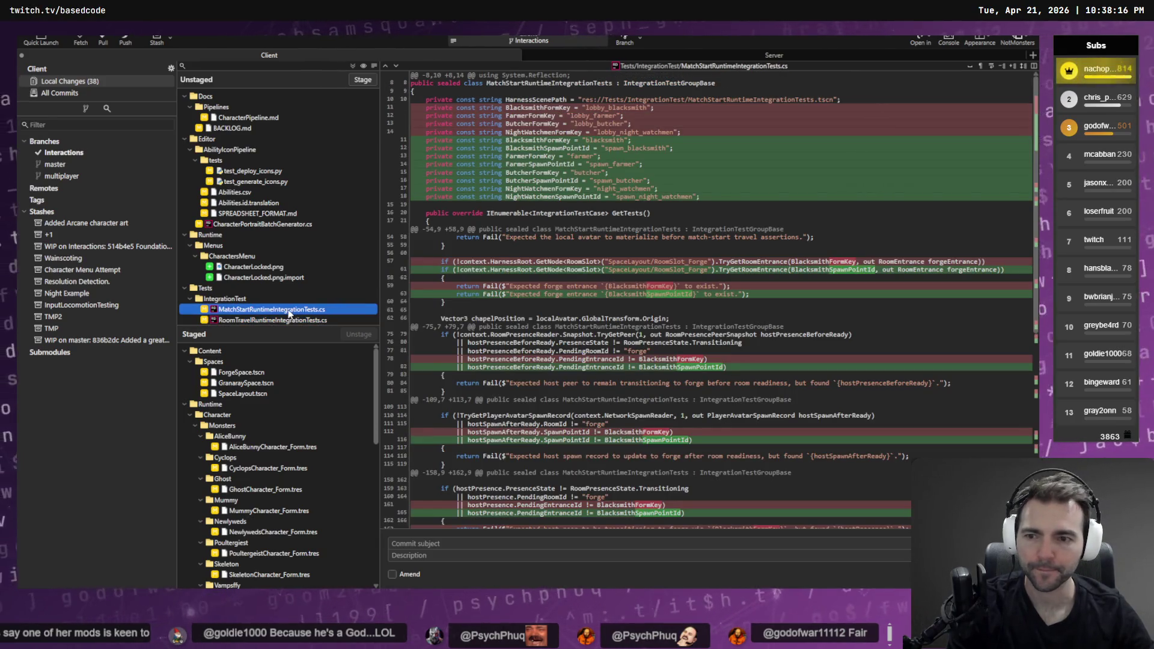
left_click(291, 319)
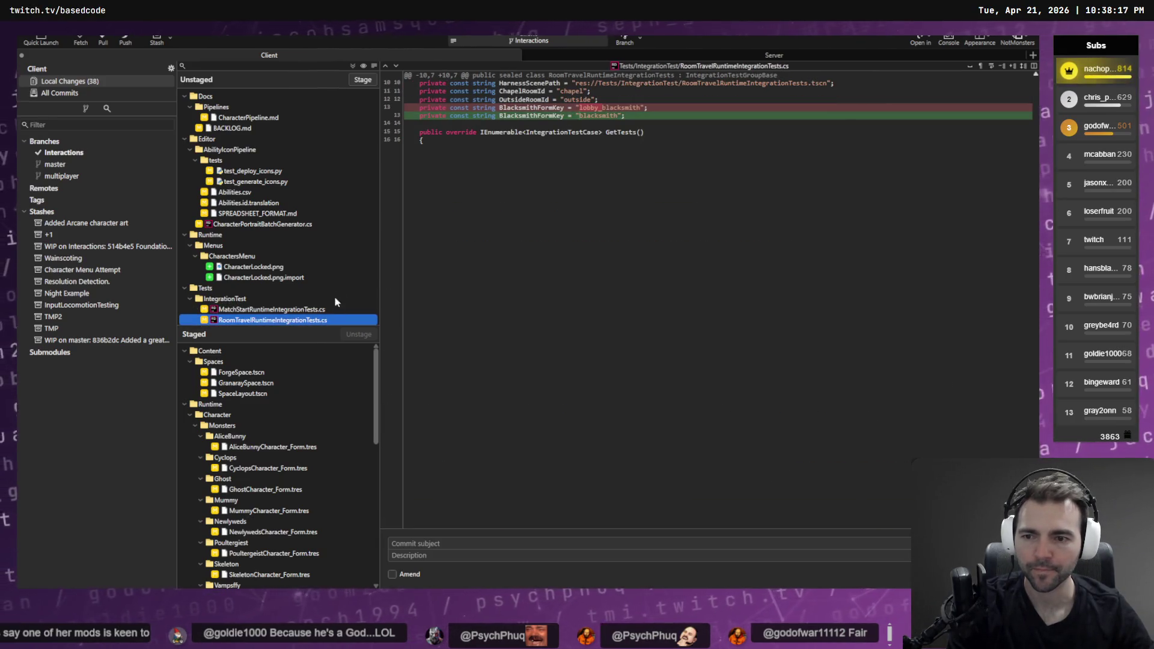
left_click(366, 83)
left_click(367, 82)
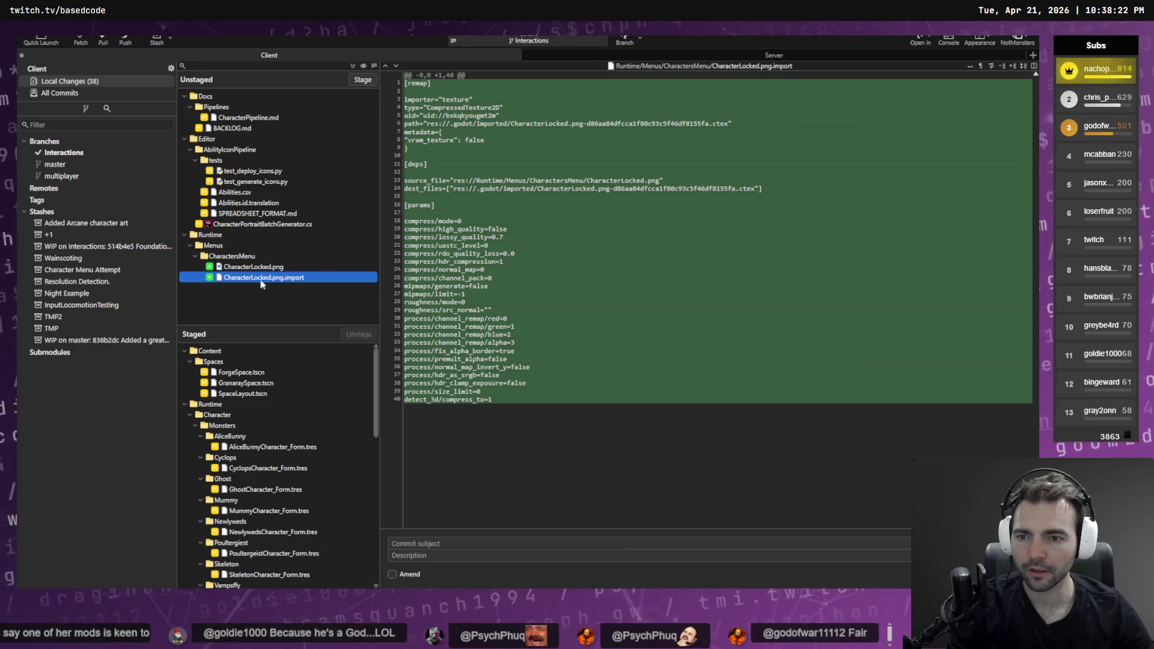
Step: Review SPREADSHEET_FORMAT.md and stage Abilities.csv
left_click(264, 214)
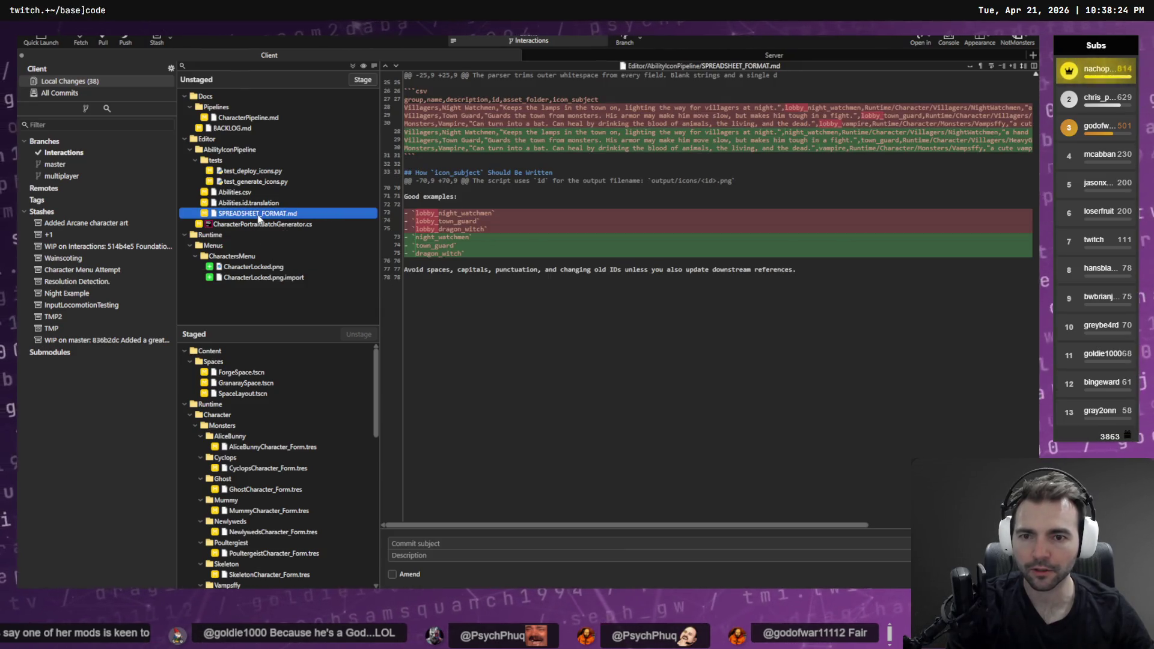
key("Up")
key("Up")
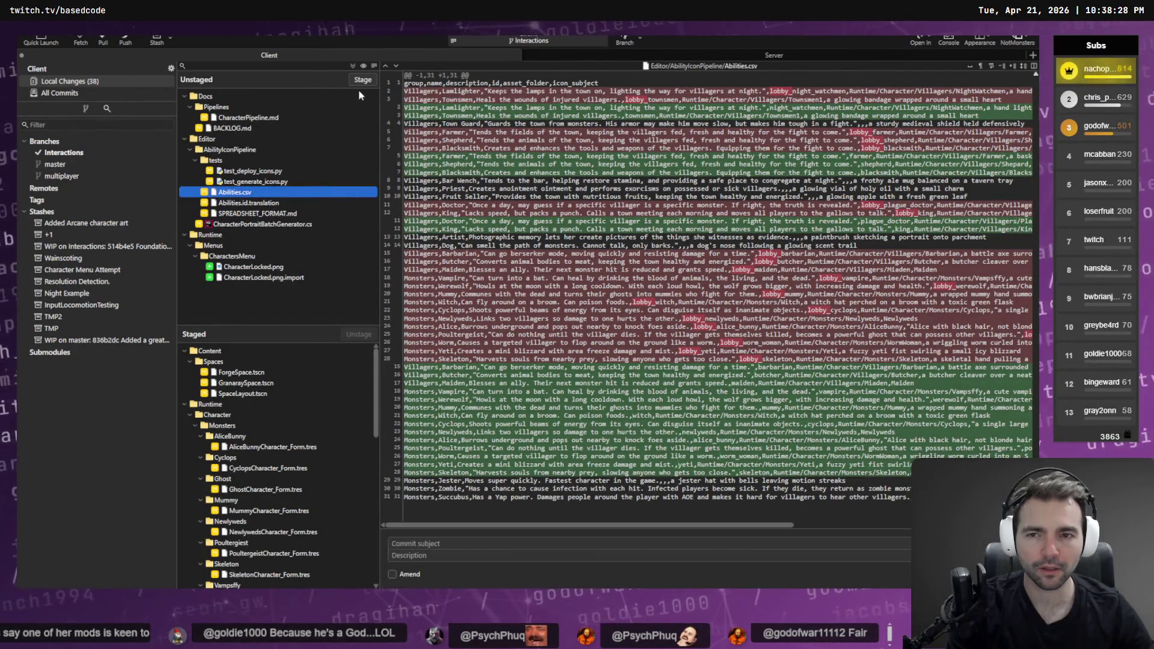
left_click(363, 79)
left_click(277, 203)
Step: Review and stage test_deploy_icons.py and test_generate_icons.py from the AbilityIconPipeline folder
key("Up")
key("Up")
key("Up")
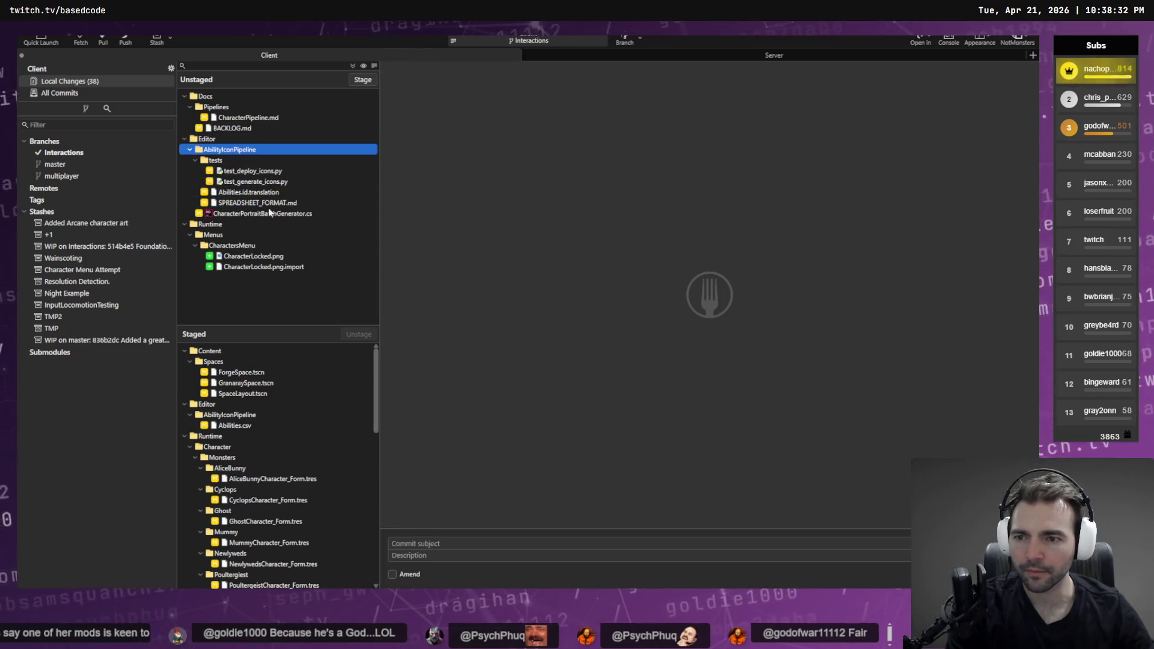
left_click(265, 168)
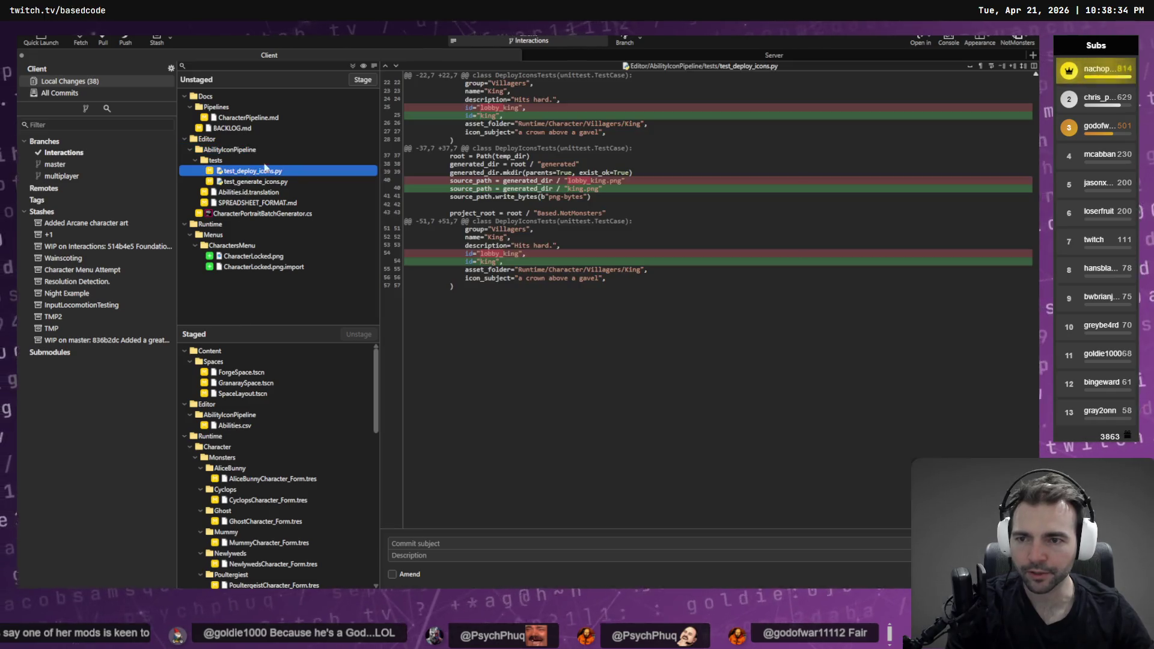
left_click(363, 86)
left_click(362, 84)
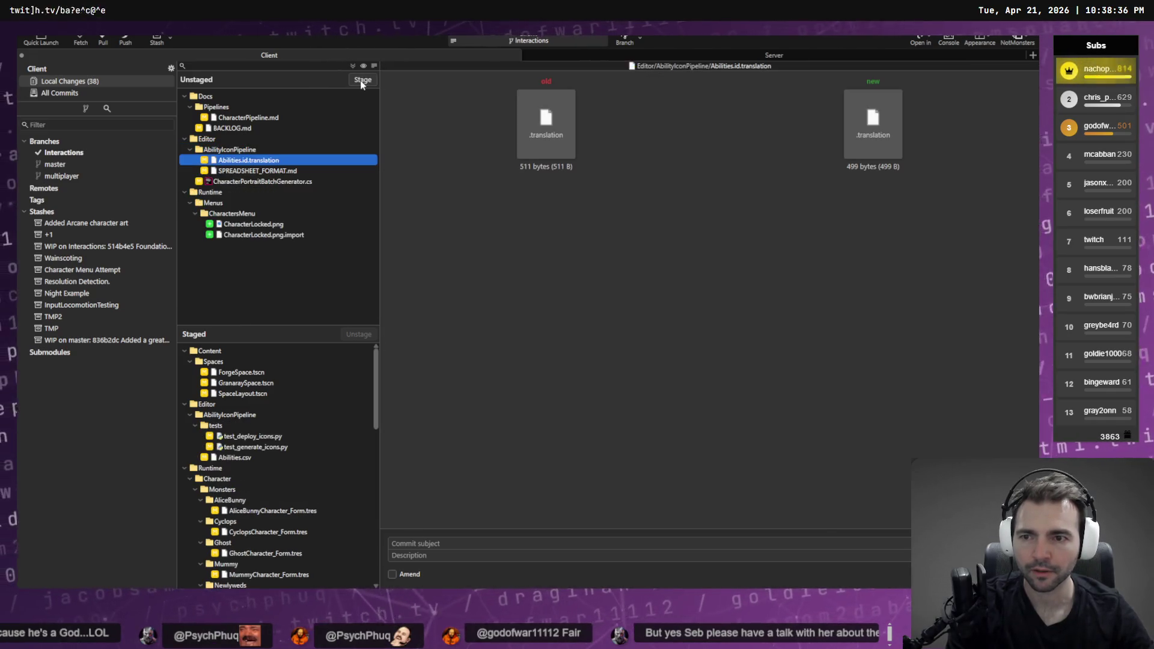
Step: Check the remaining doc diffs and stage Docs/Pipelines/CharacterPipeline.md
left_click(256, 172)
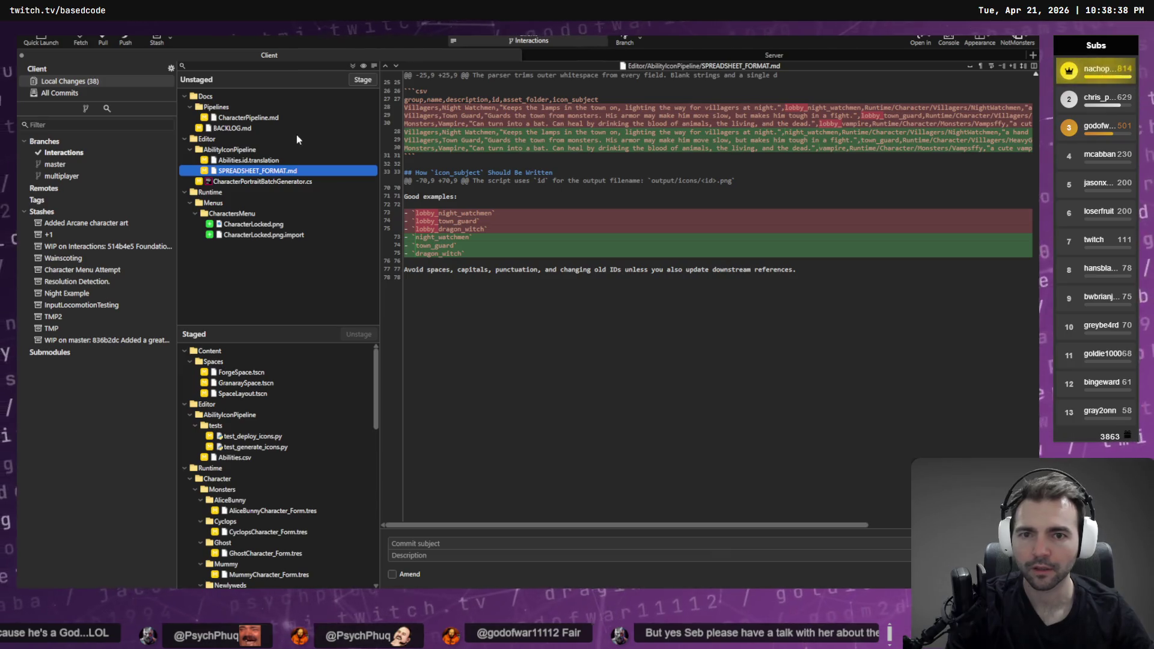
left_click(246, 160)
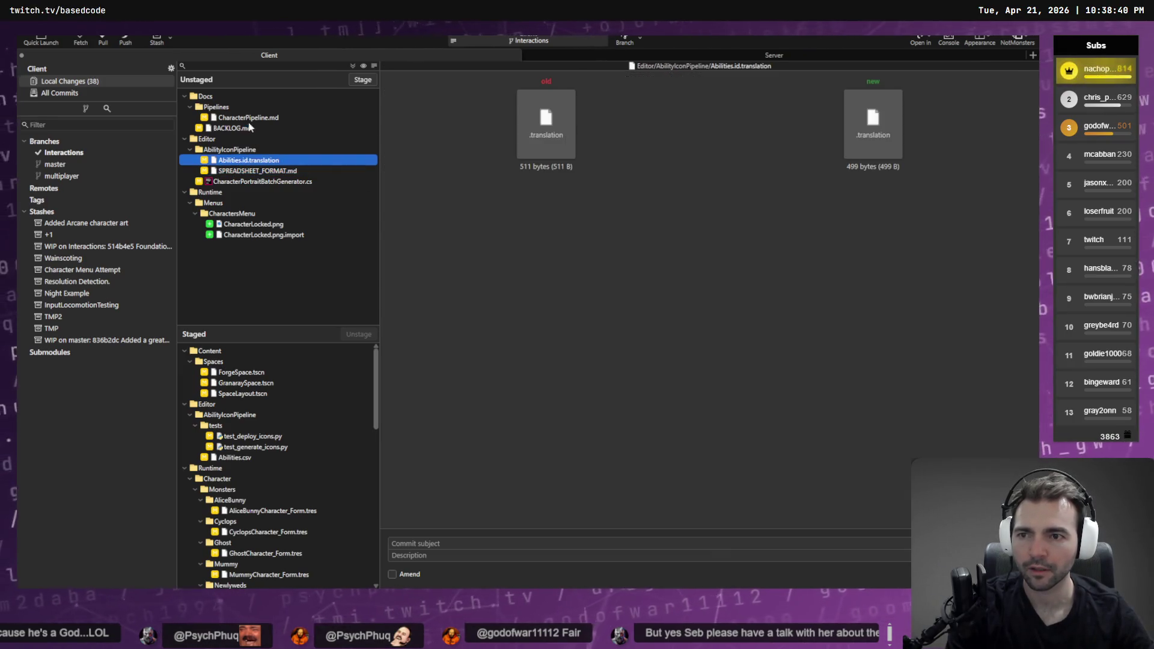
left_click(252, 129)
left_click(251, 117)
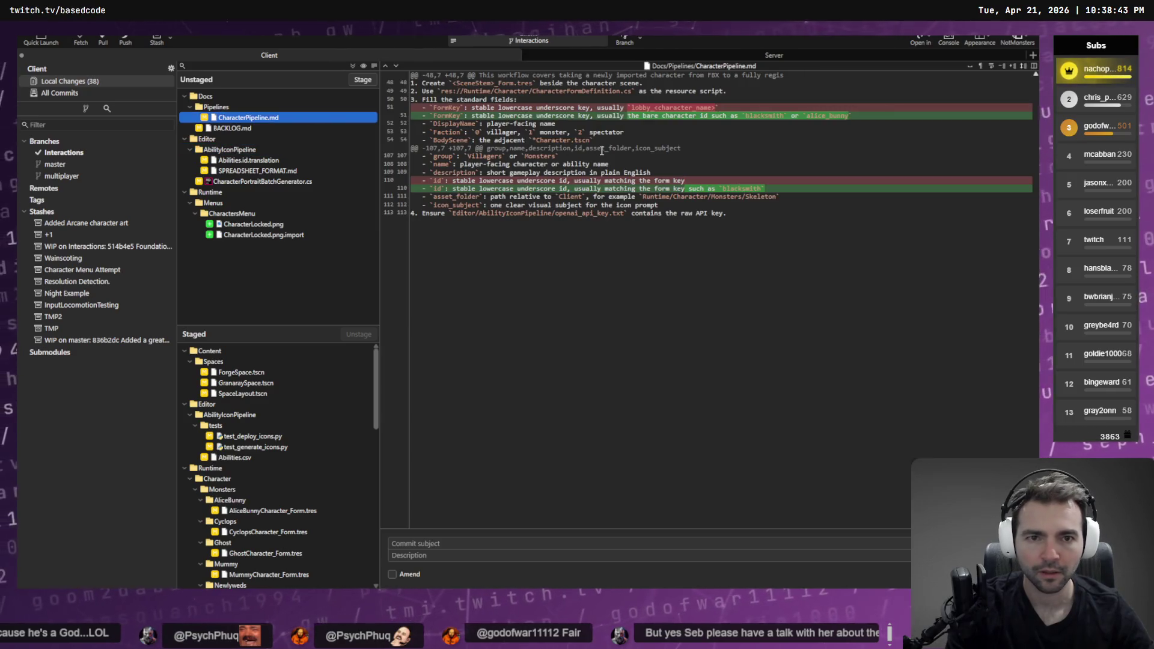
mouse_move(650, 116)
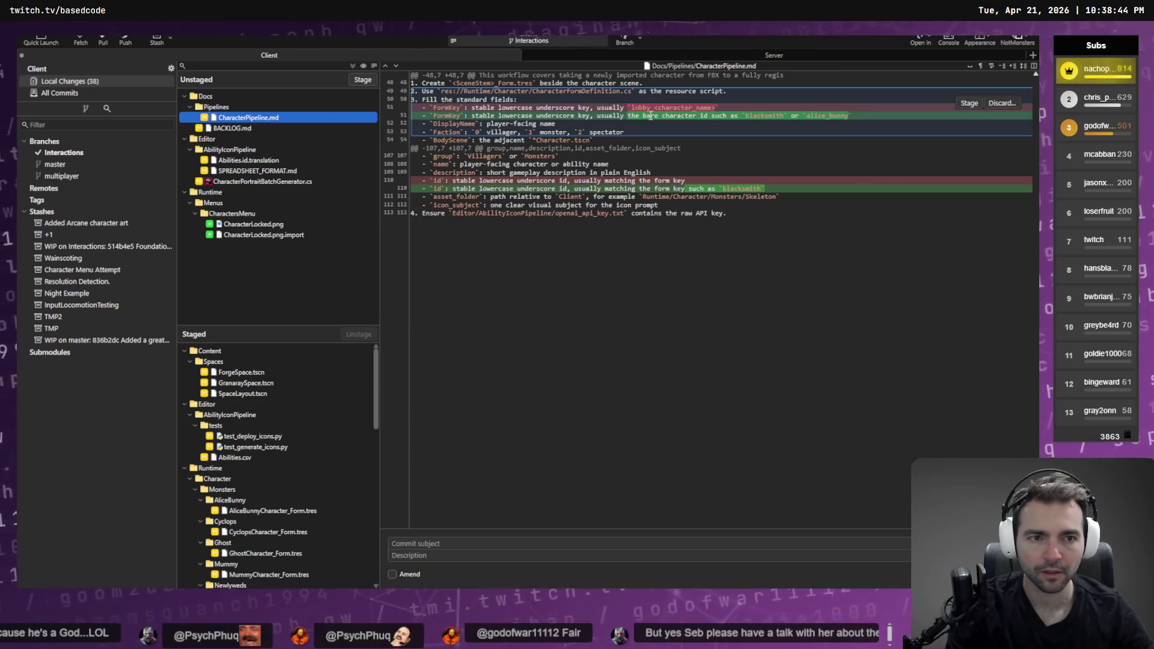
left_click(359, 79)
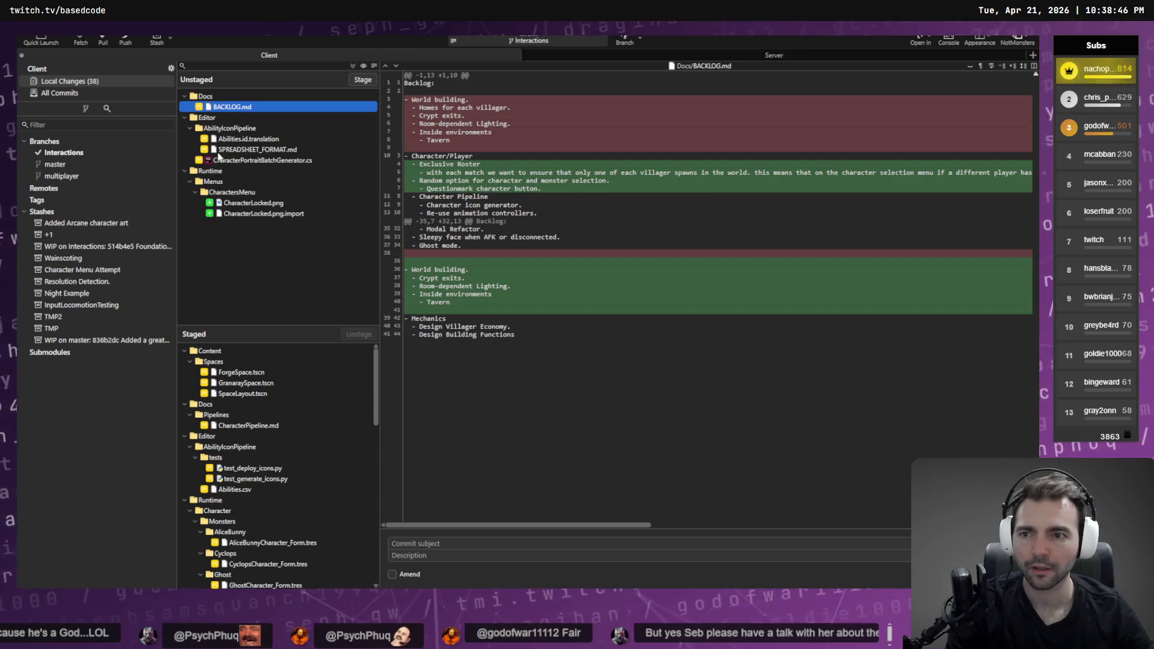
left_click(218, 138)
left_click(218, 149)
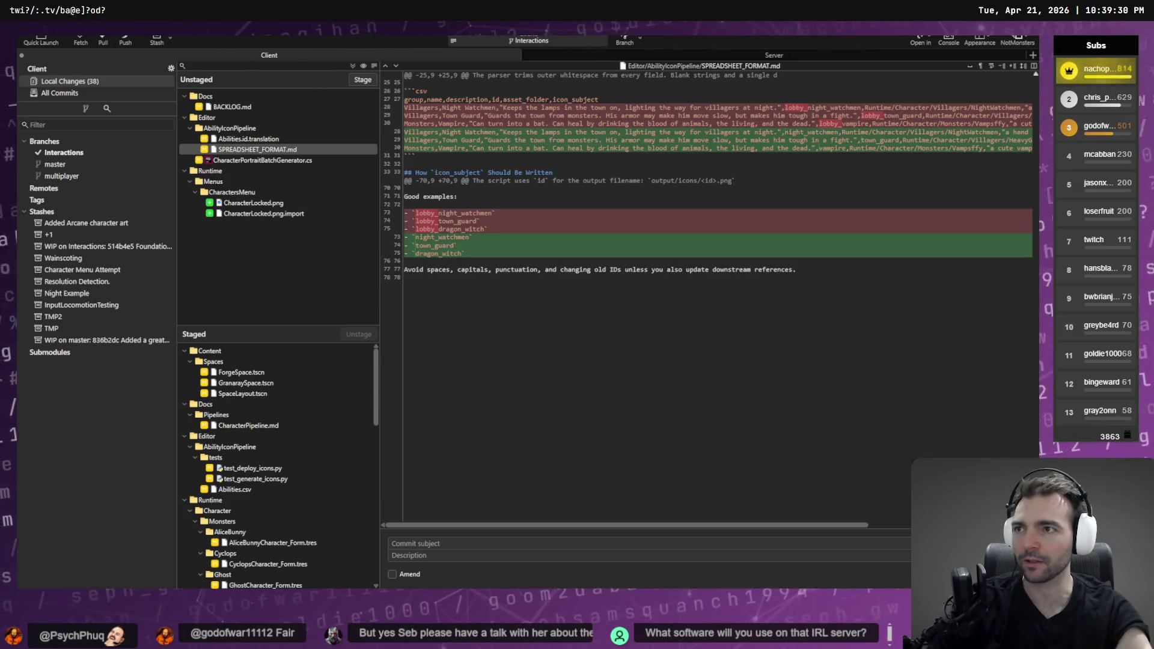
Step: Open a new Google Chrome window from the desktop shortcut
double_click(616, 182)
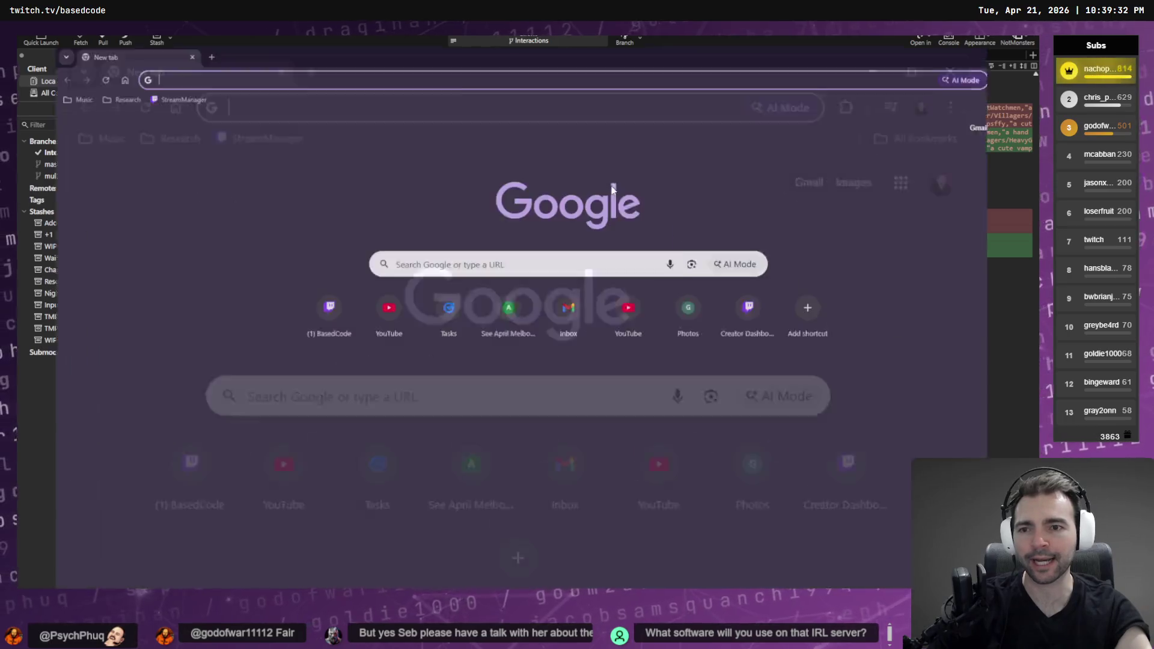
Step: Search Google for nginx, expand and read the AI overview, then return to Fork
type("nginx")
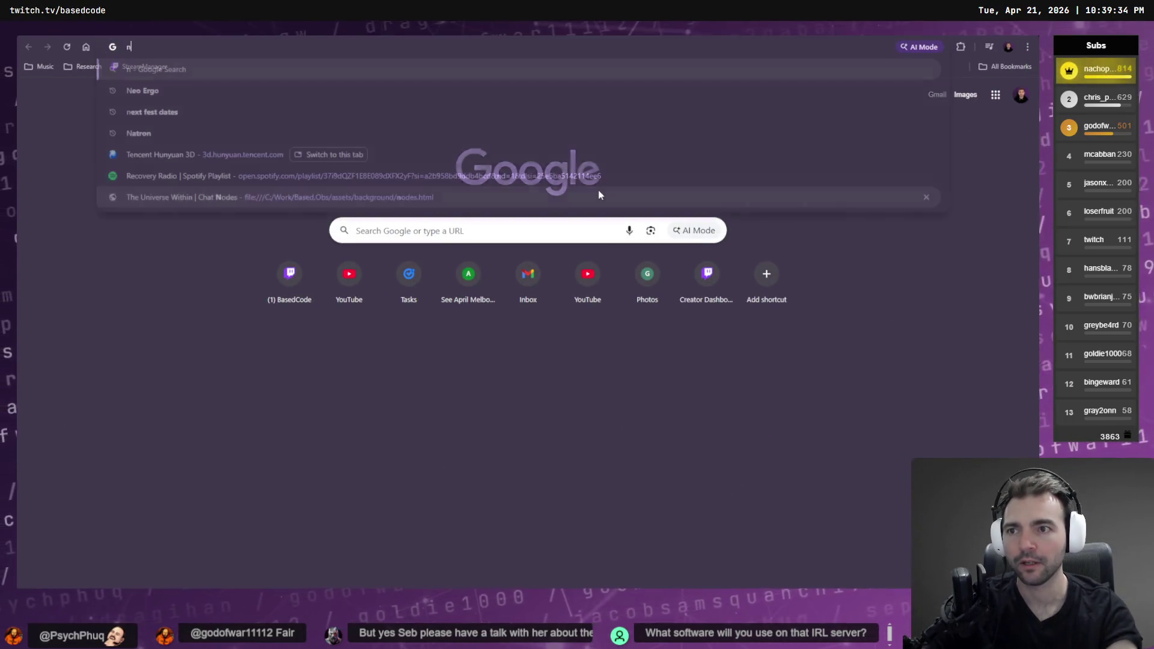
key("Return")
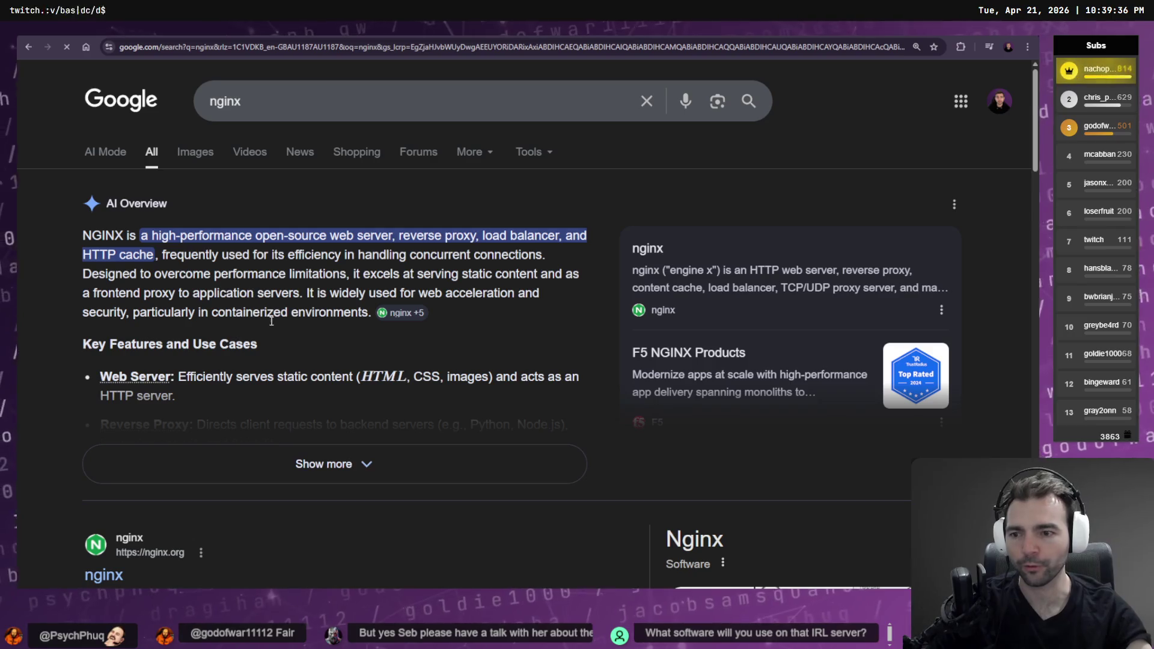
left_click(350, 479)
scroll(348, 474, "down", 3)
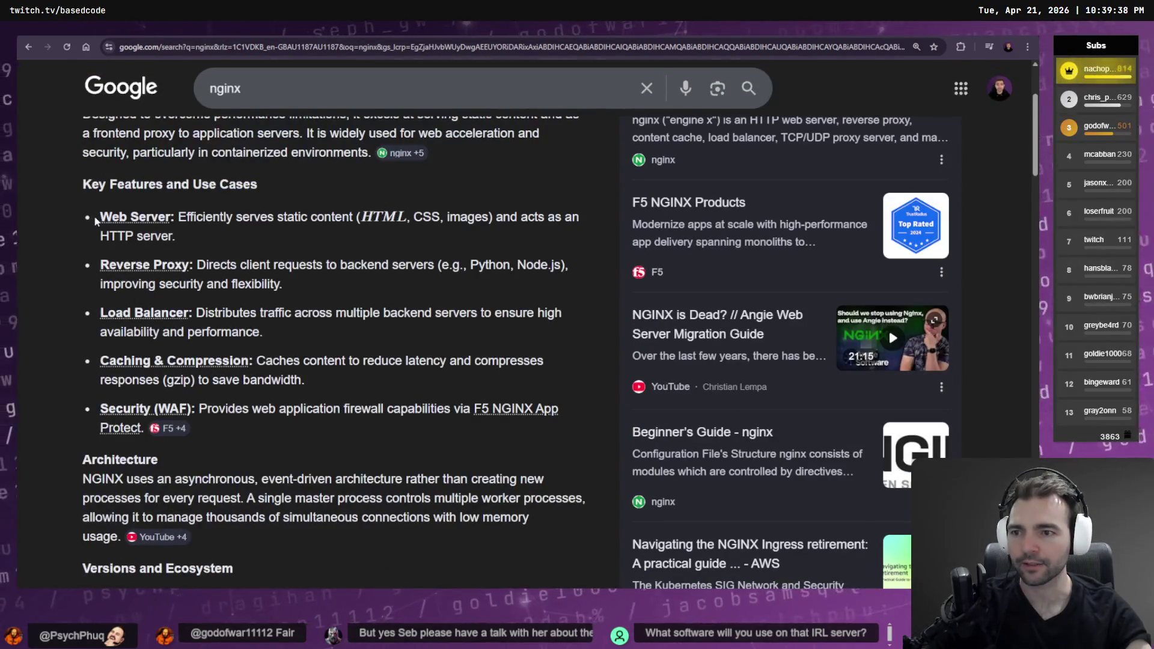
scroll(339, 267, "down", 5)
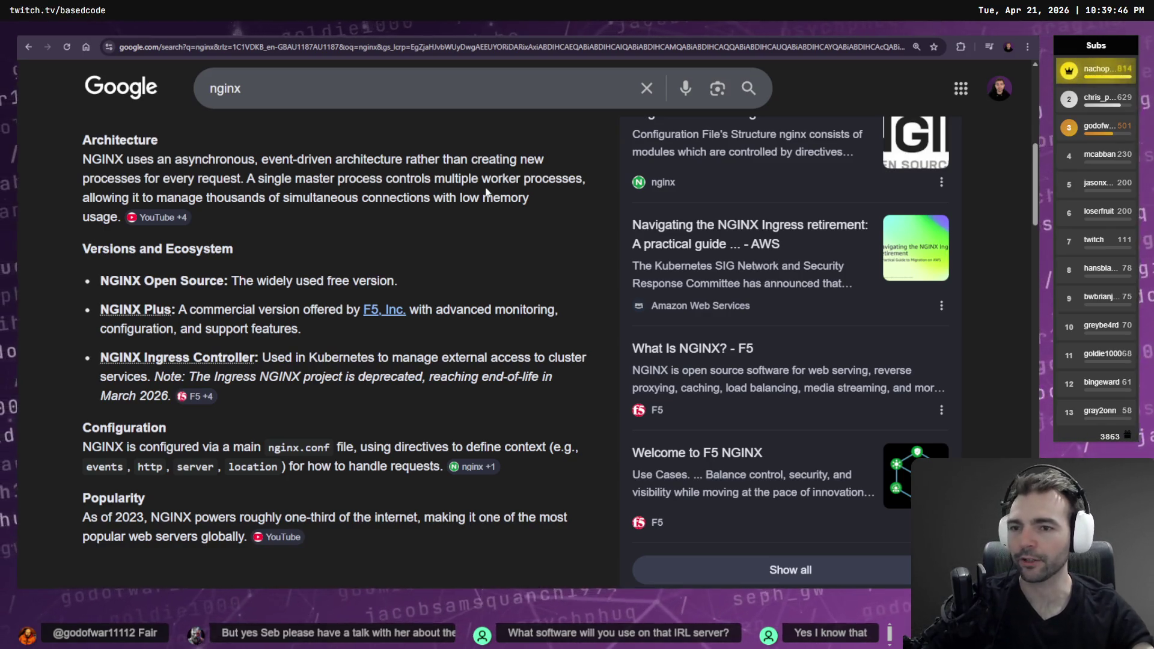
key("alt+Tab")
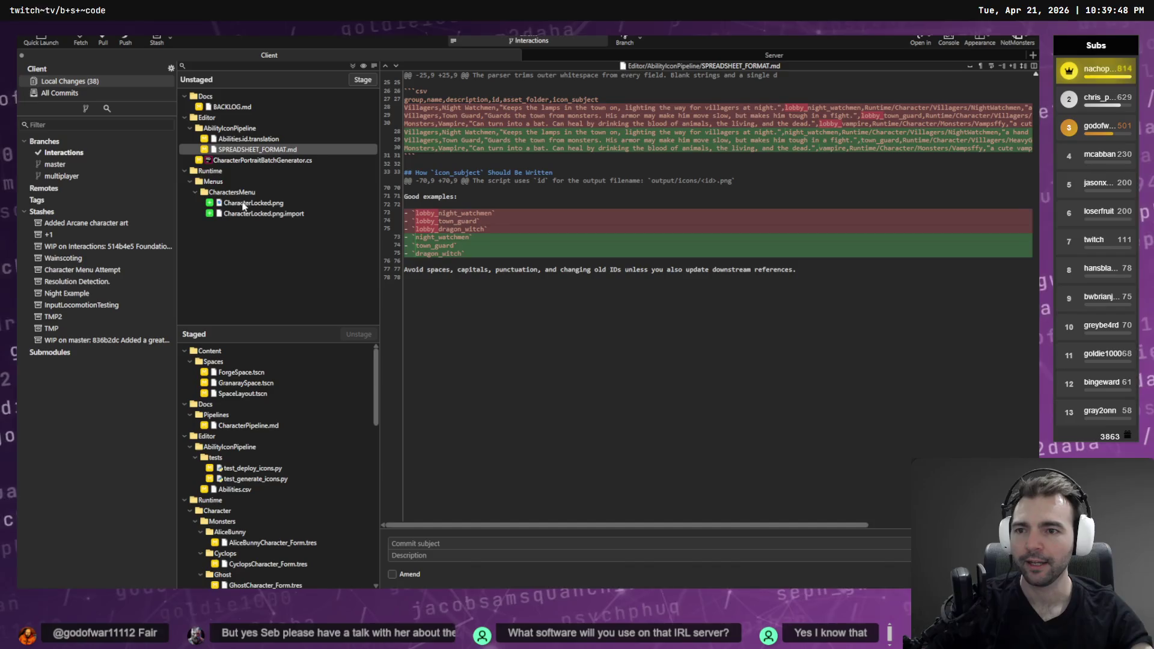
Step: Stage CharacterPortraitBatchGenerator.cs and look over the serializer, BACKLOG.md and Abilities.id.translation changes
key("Down")
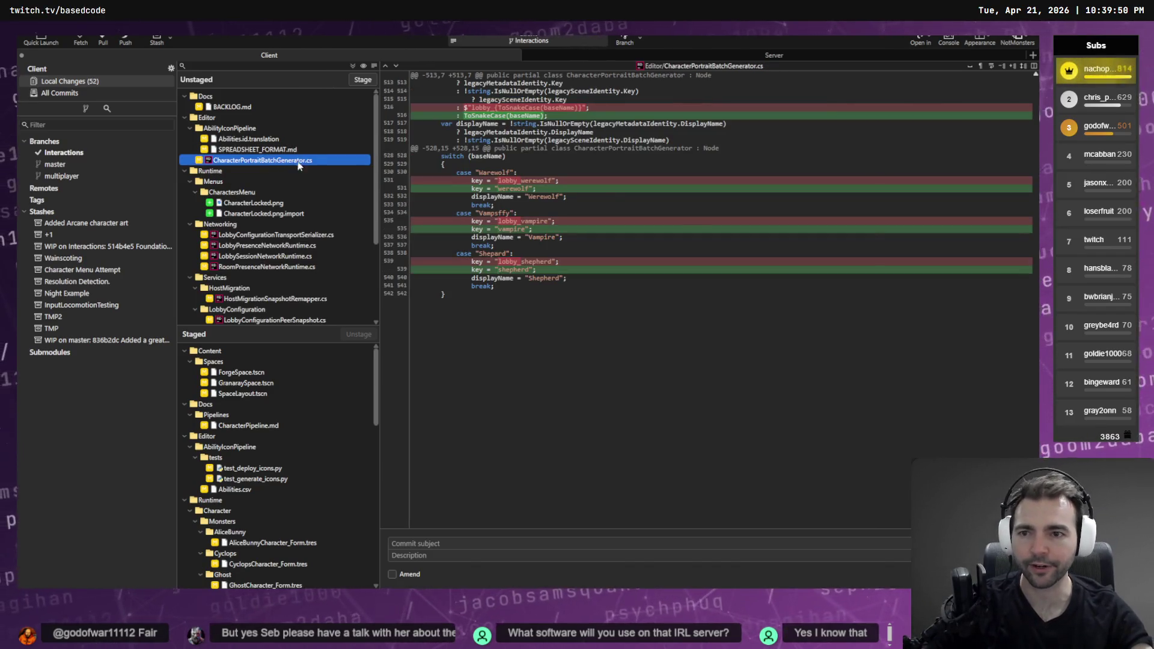
left_click(362, 79)
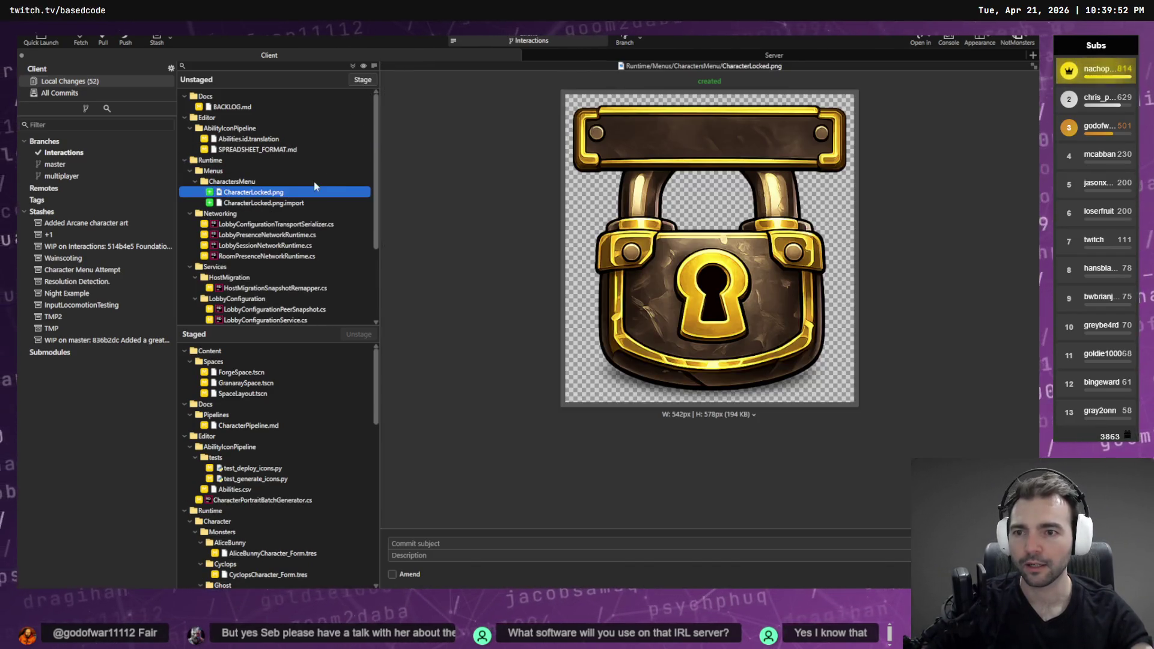
left_click(309, 225)
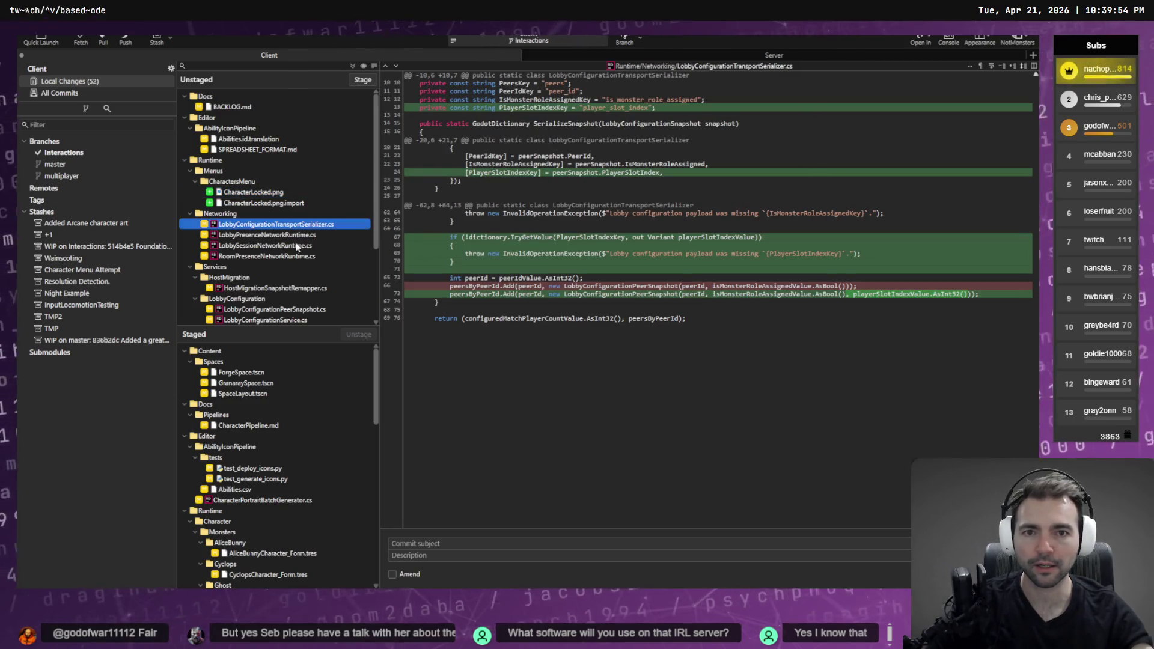
left_click(262, 150)
left_click(262, 139)
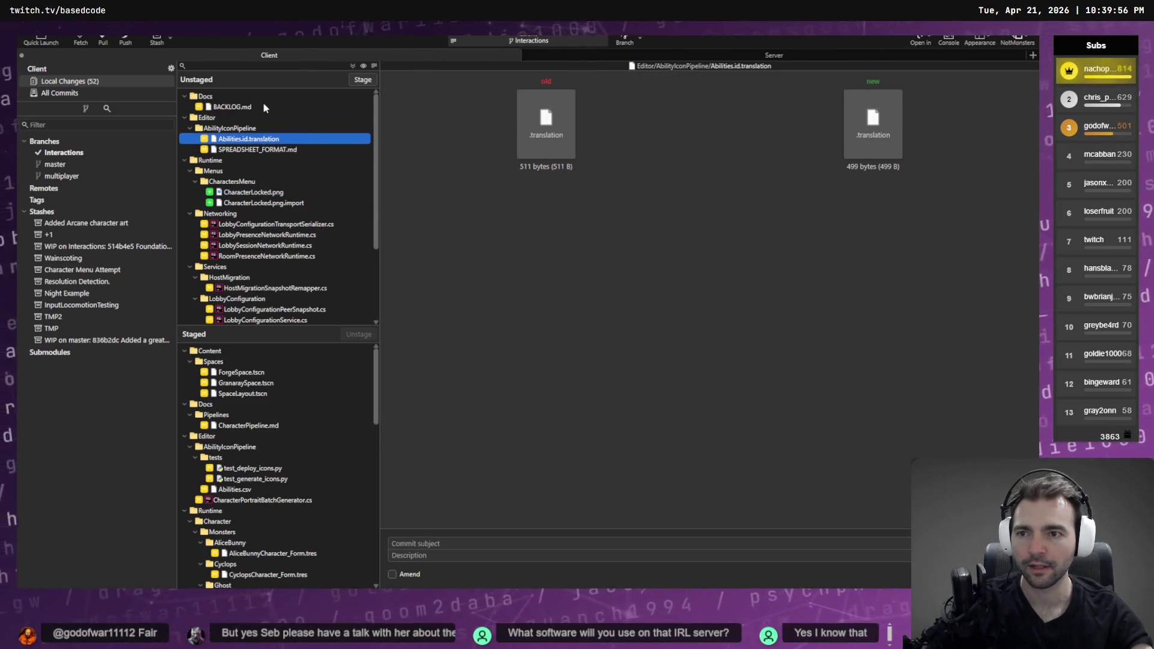
left_click(262, 104)
Step: Review the serializer, Lobby/Room presence runtimes, HostMigrationSnapshotRemapper.cs and LobbyConfigurationPeerSnapshot.cs diffs
left_click(268, 224)
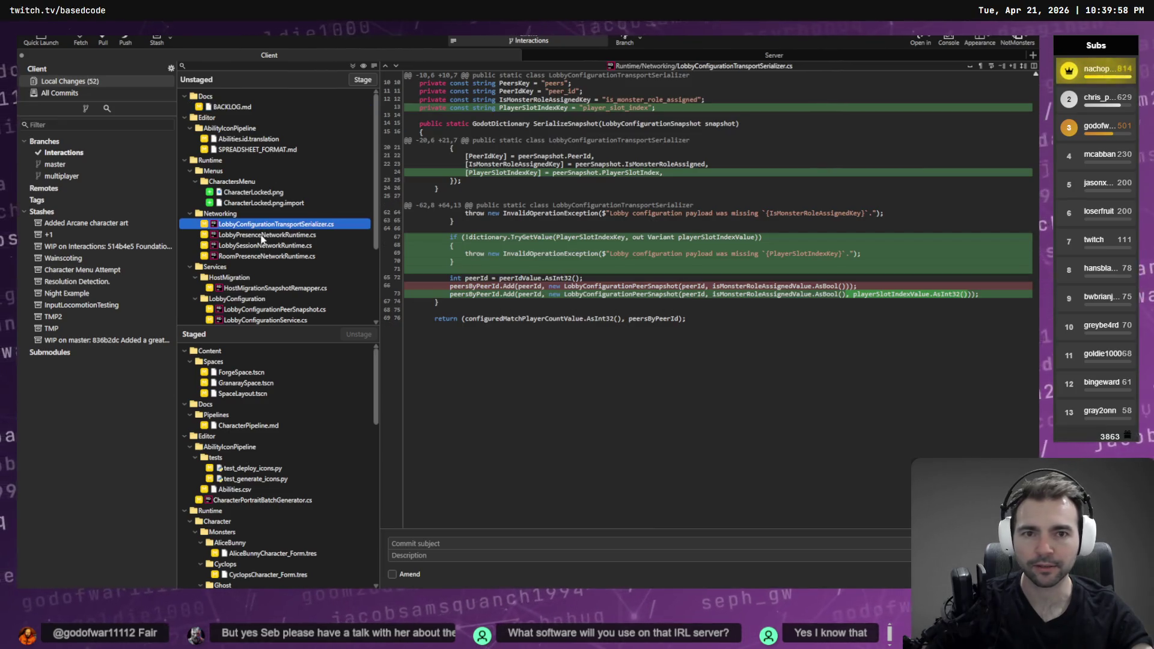
left_click(279, 235)
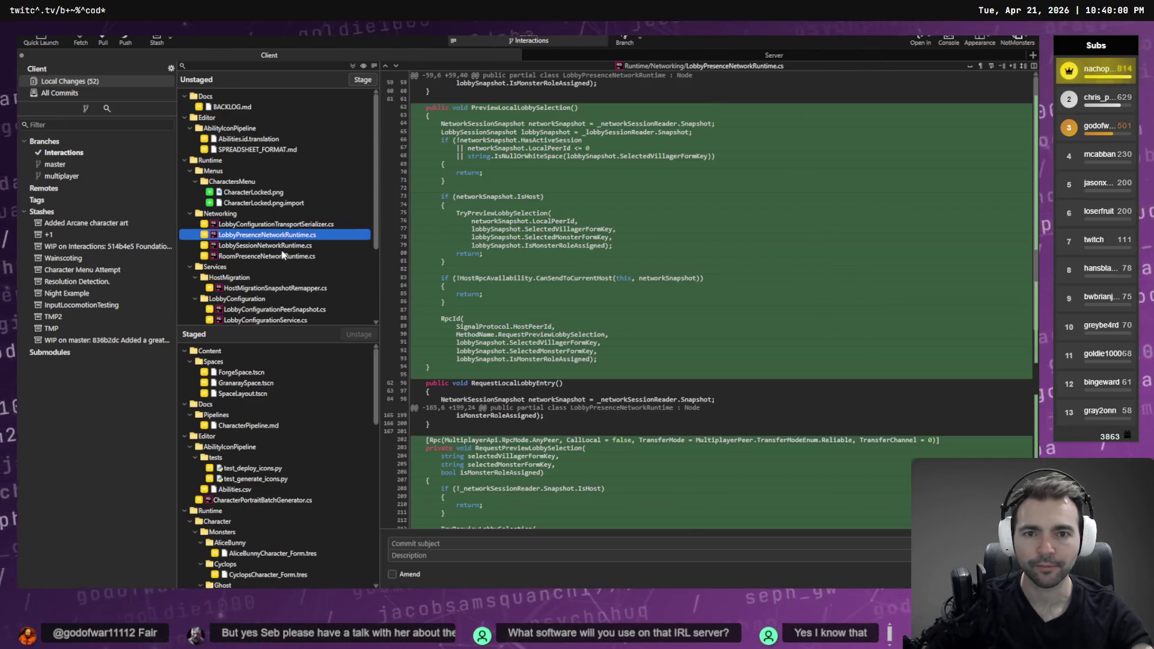
left_click(282, 255)
scroll(270, 258, "down", 1)
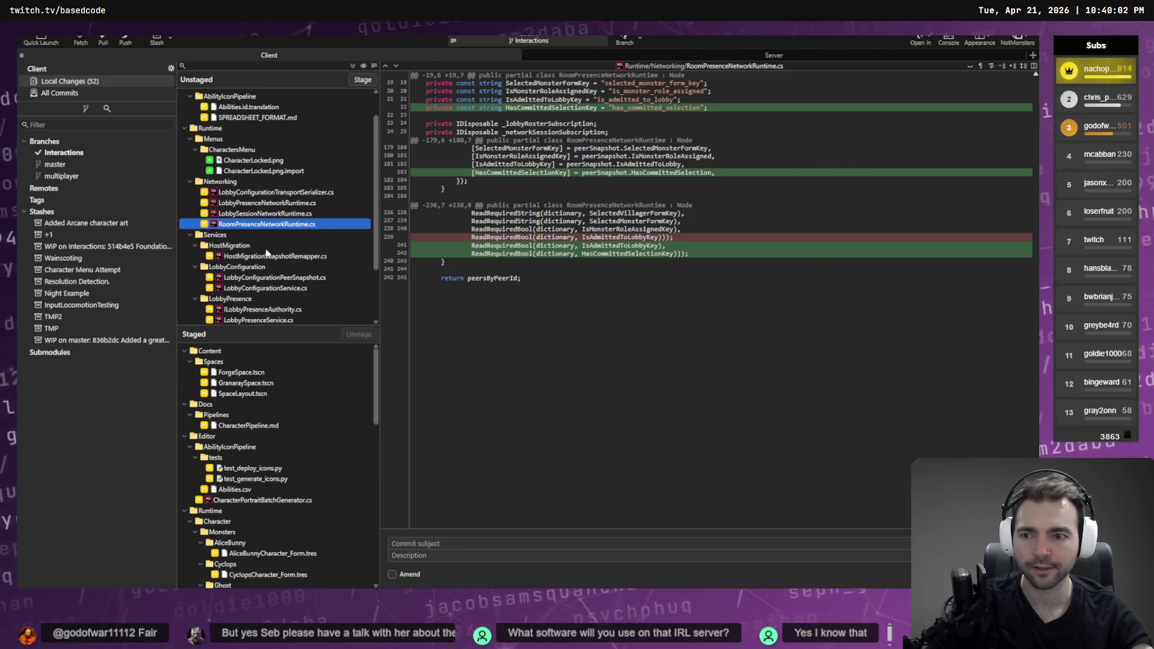
left_click(263, 257)
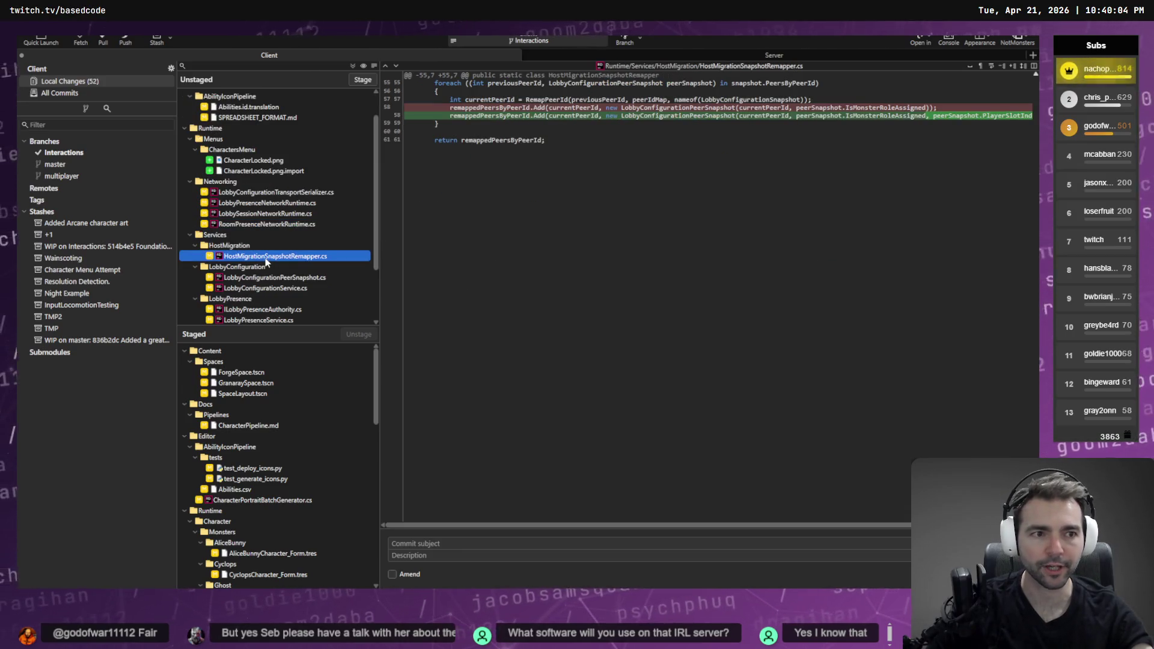
scroll(267, 263, "down", 1)
left_click(264, 245)
scroll(258, 240, "down", 1)
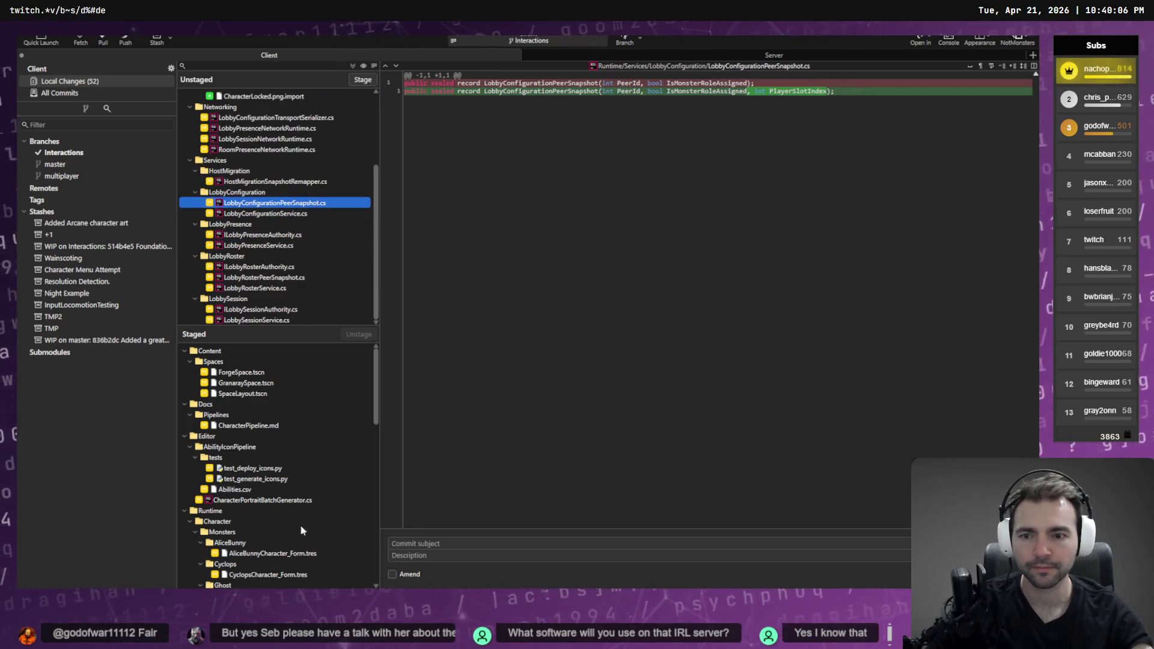
scroll(283, 475, "down", 15)
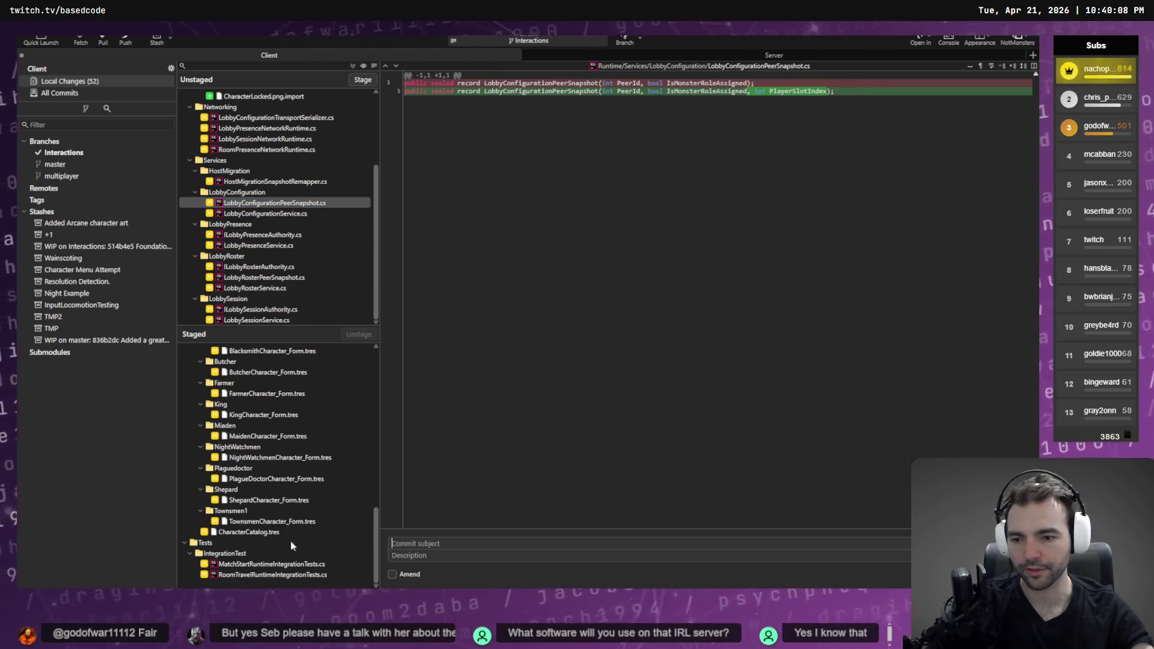
Step: Commit the staged files with the message 'Refactored the word lobby out of all of the form Ids.'
left_click(413, 543)
key("super+h")
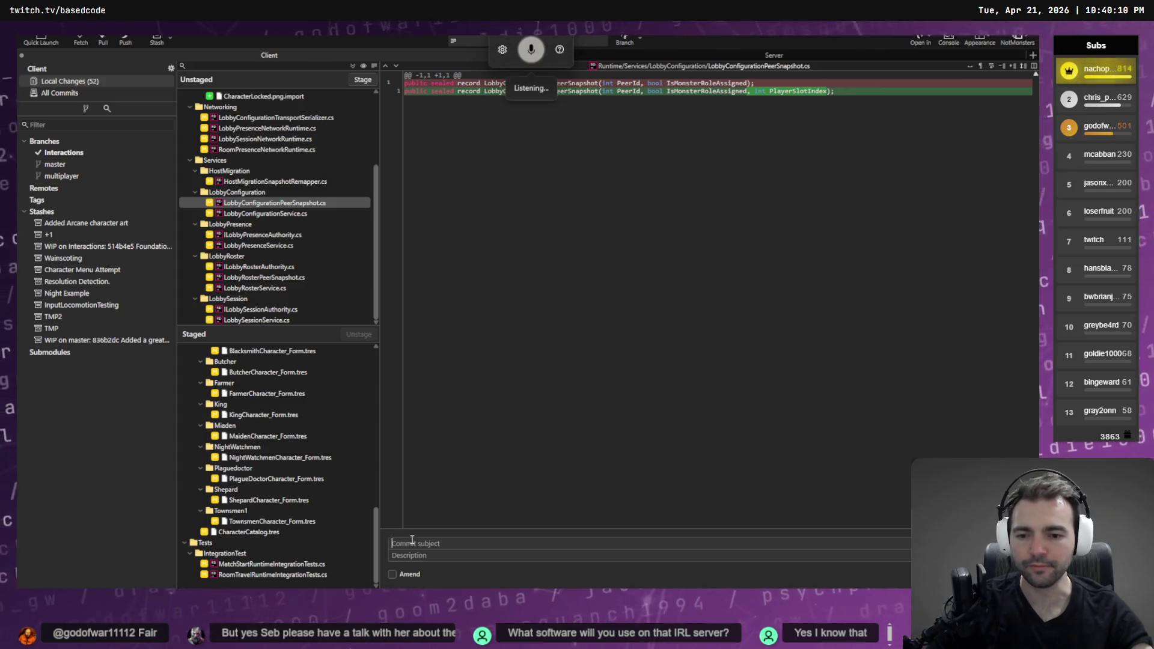
type("refactored the word lobby out of all of")
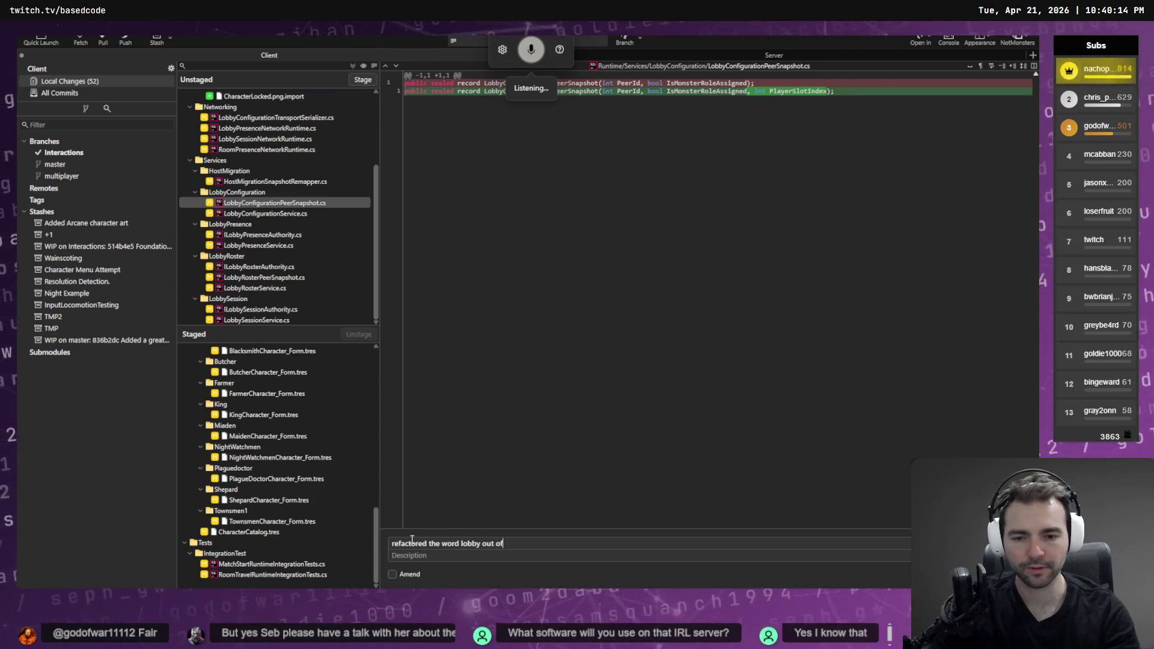
type(" the form")
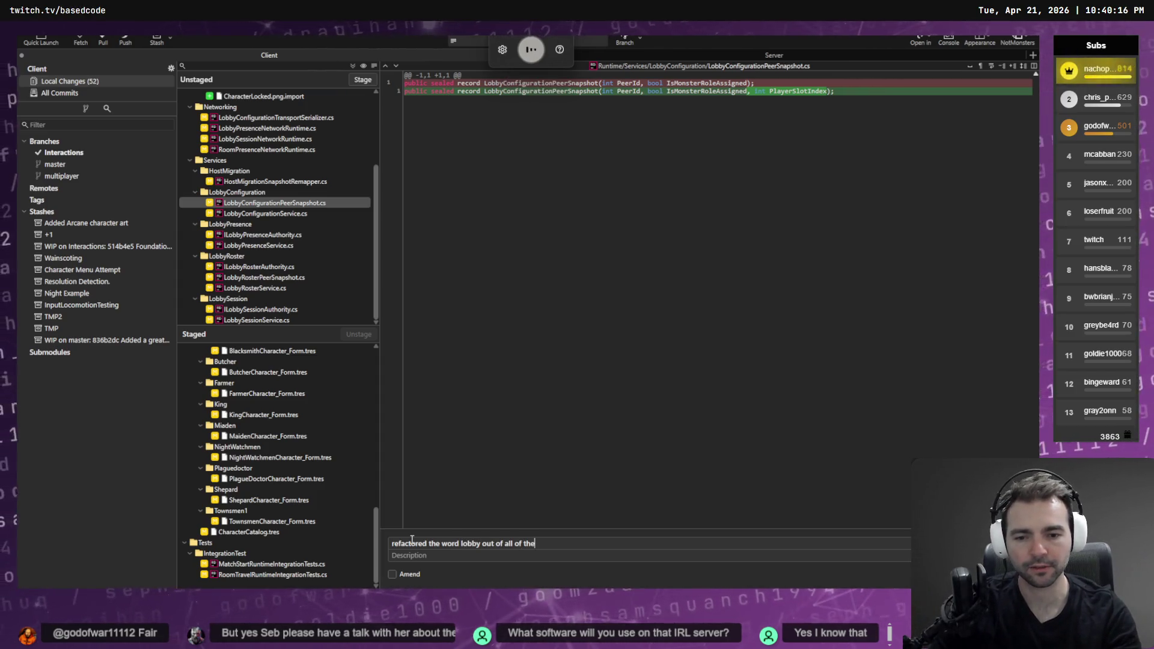
type(" IDS.")
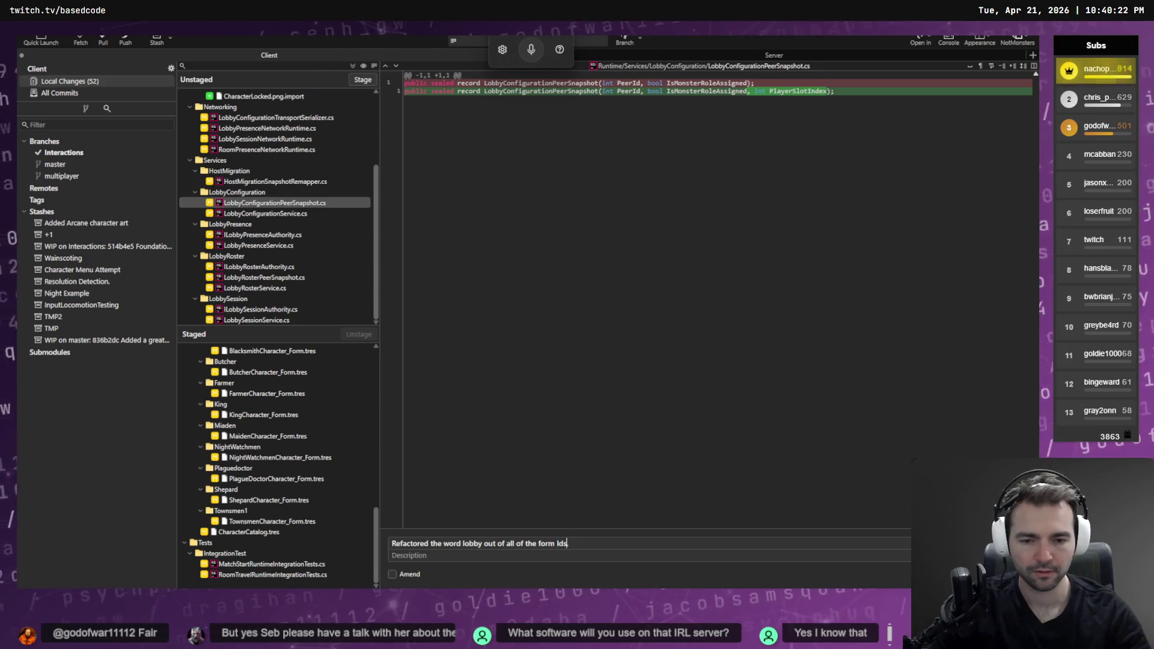
scroll(317, 480, "up", 10)
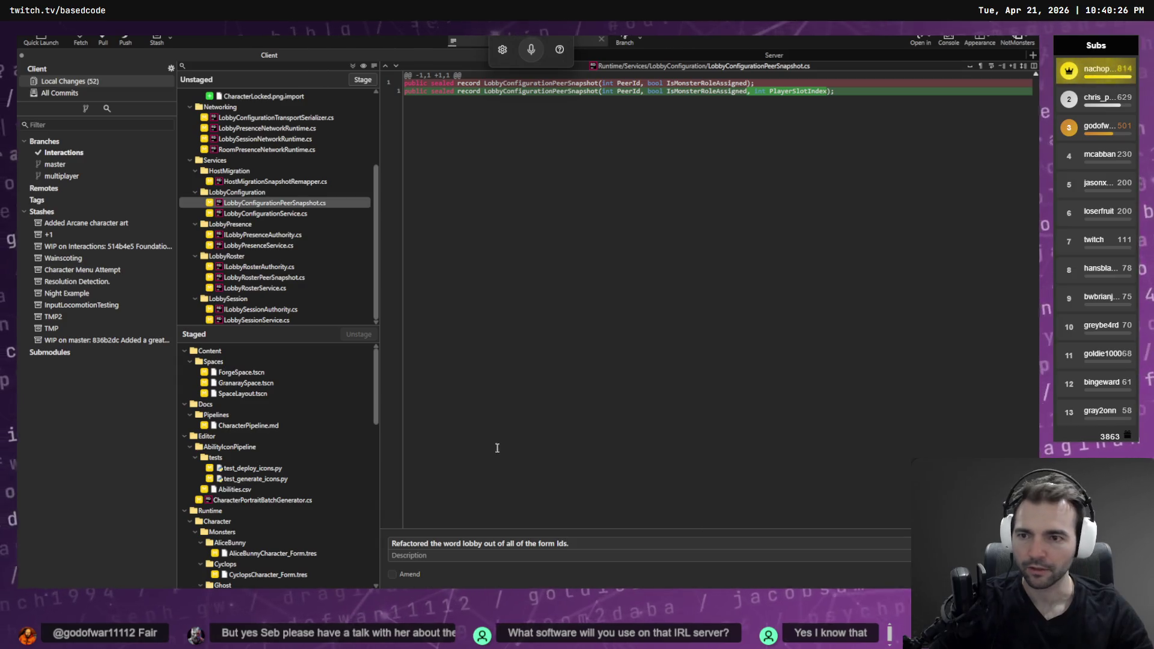
key("ctrl+Return")
scroll(312, 198, "up", 5)
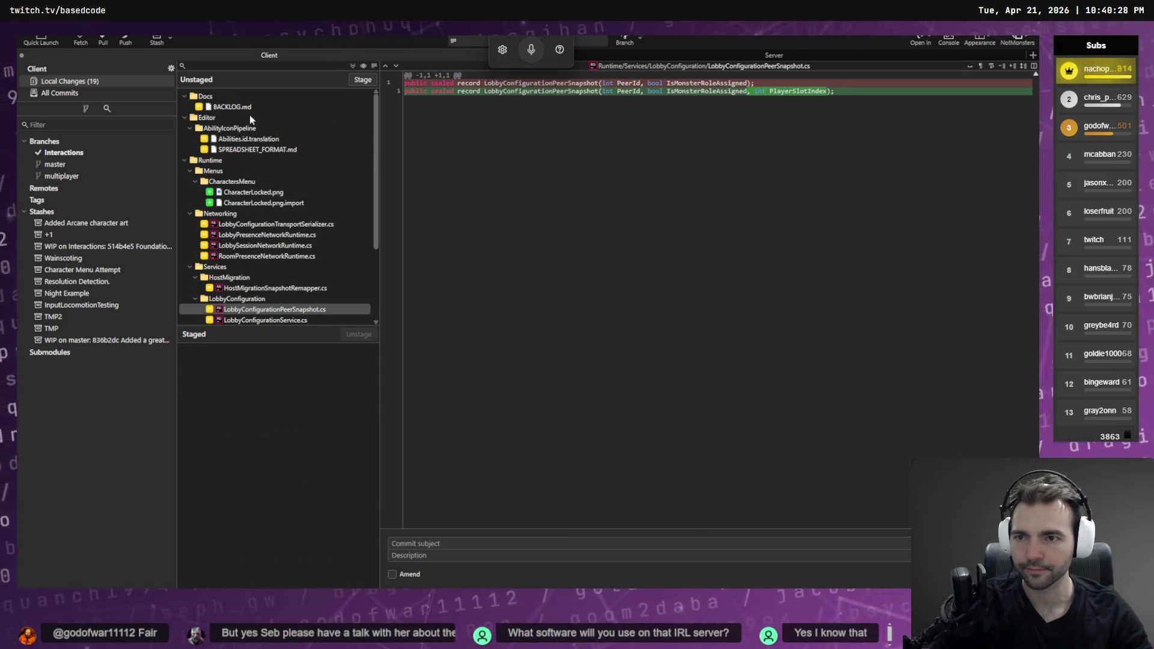
Step: Review BACKLOG.md and translation diffs, then stage SPREADSHEET_FORMAT.md and amend it into the last commit
left_click(251, 107)
left_click(251, 139)
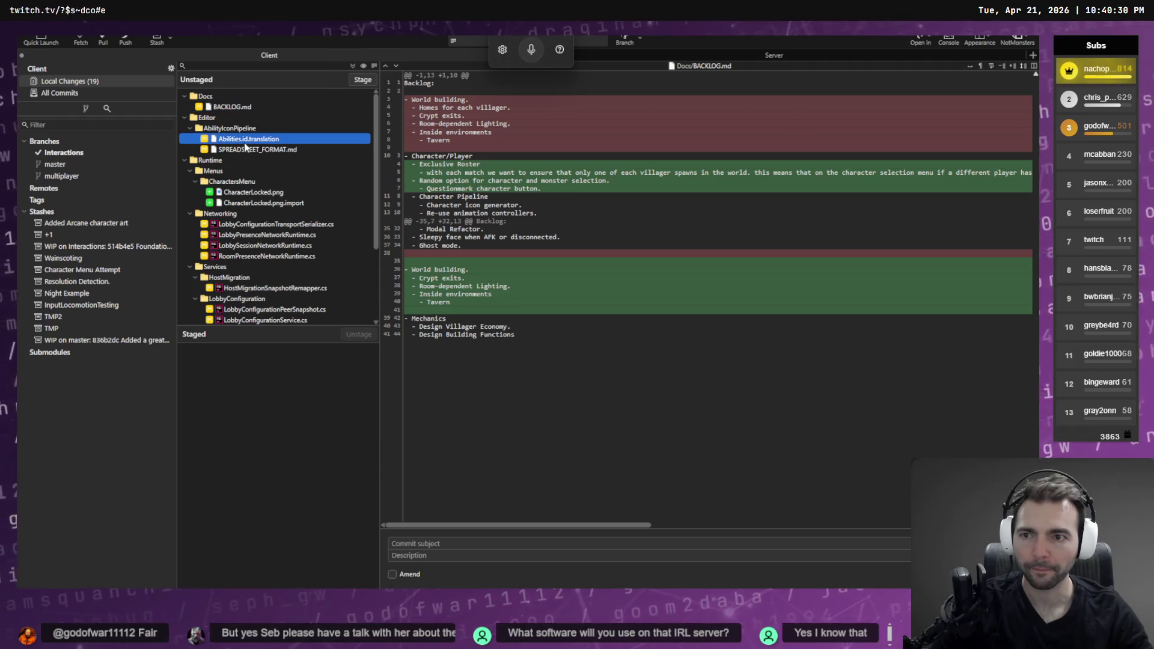
left_click(253, 151)
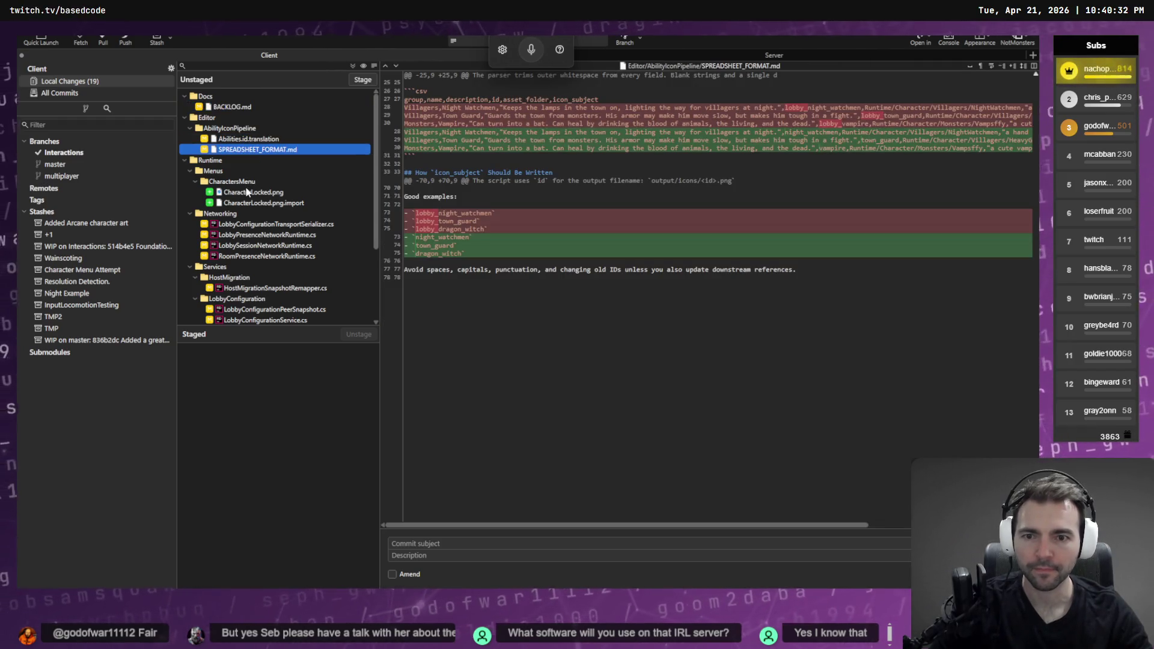
left_click(360, 81)
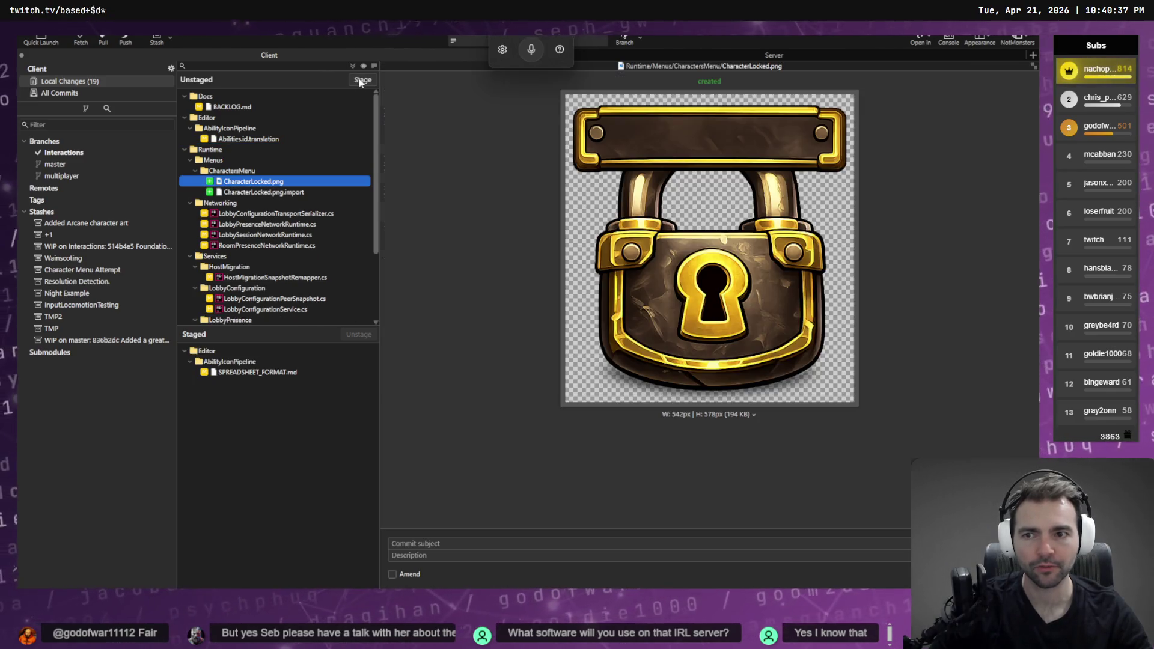
left_click(394, 578)
left_click(895, 562)
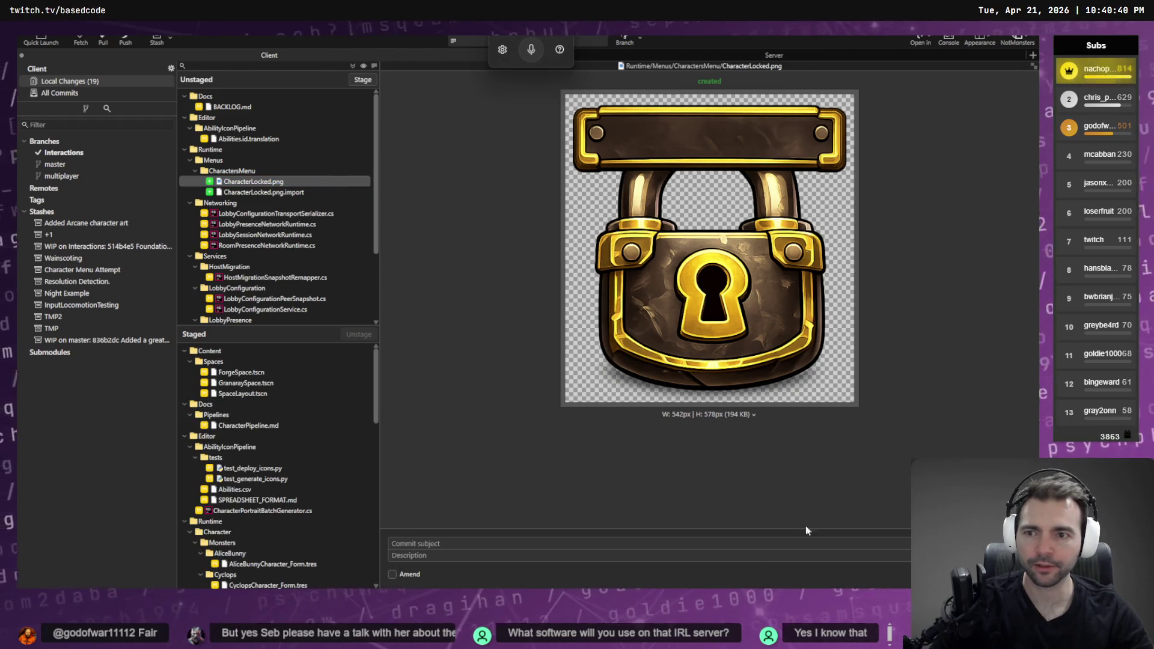
Step: Review the remaining Lobby and HostMigration diffs, ending on LobbyRosterPeerSnapshot.cs
left_click(260, 187)
key("Up")
key("Up")
key("Up")
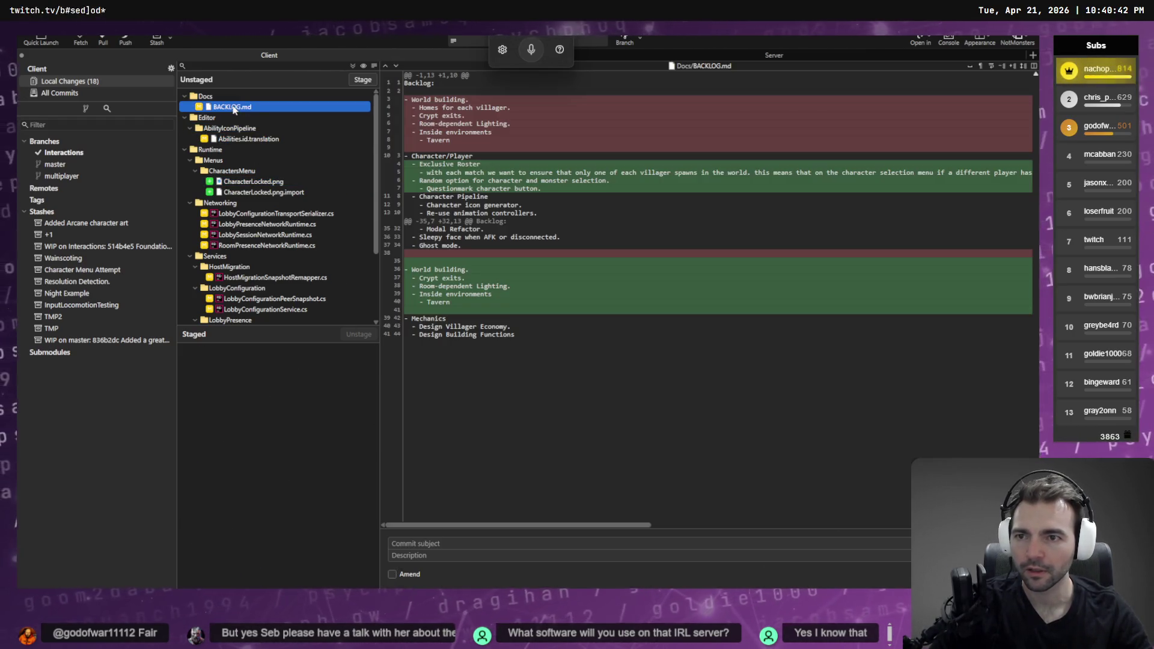
left_click(249, 223)
left_click(254, 214)
scroll(259, 215, "down", 2)
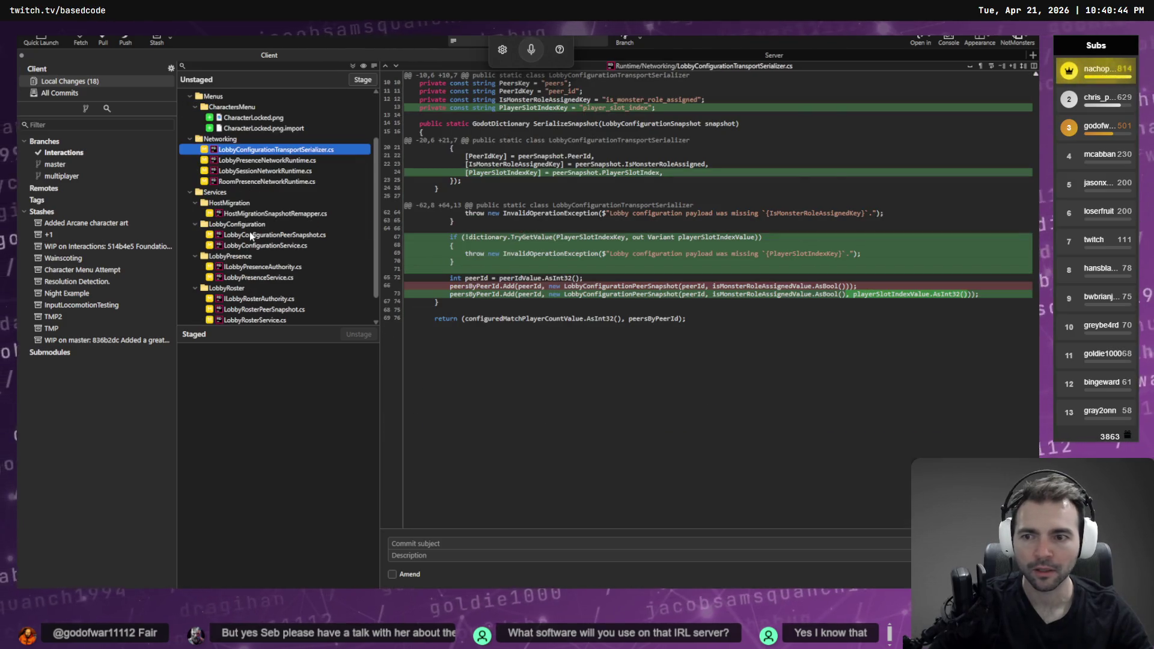
left_click(259, 214)
left_click(259, 241)
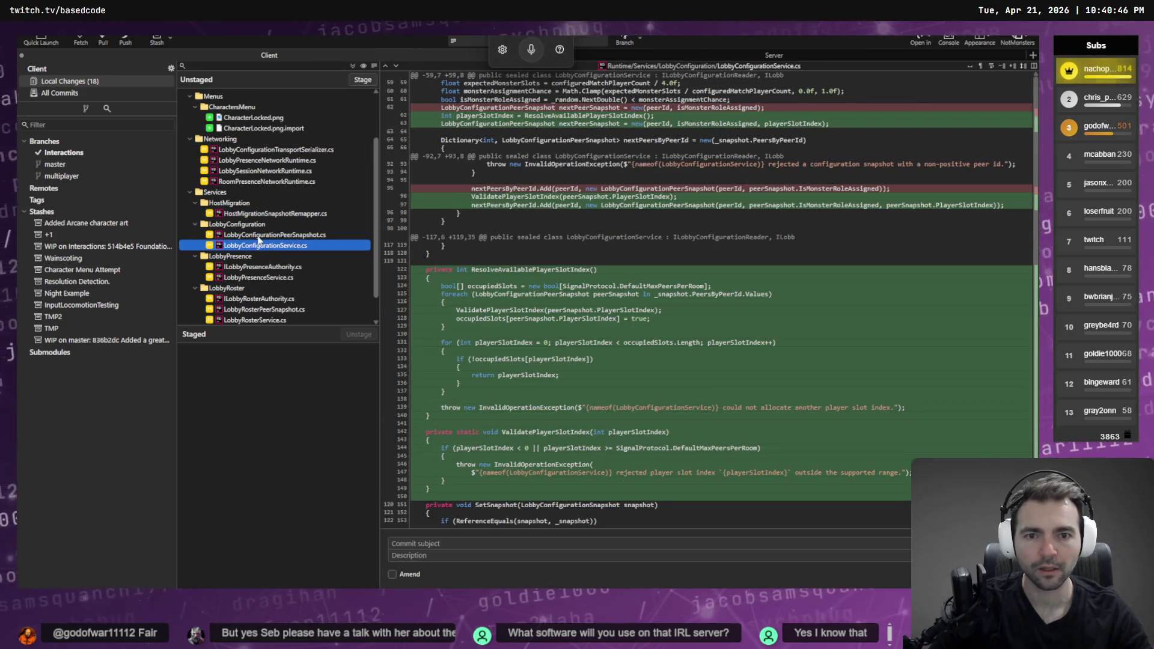
left_click(259, 235)
scroll(260, 252, "down", 1)
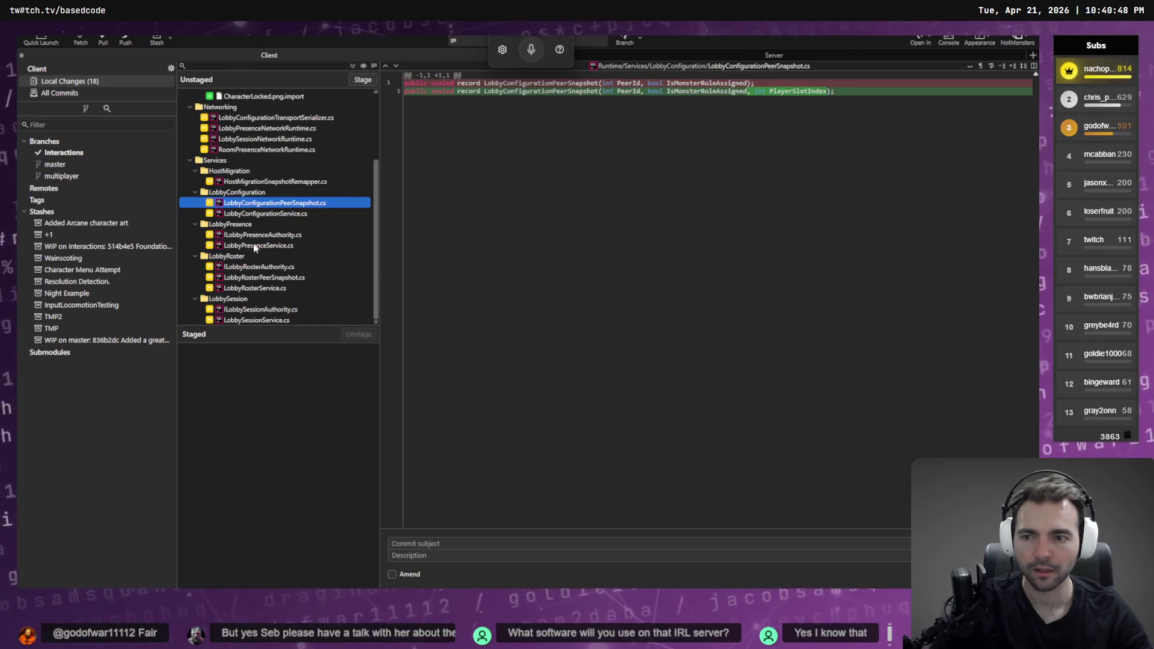
left_click(263, 278)
key("alt+Tab")
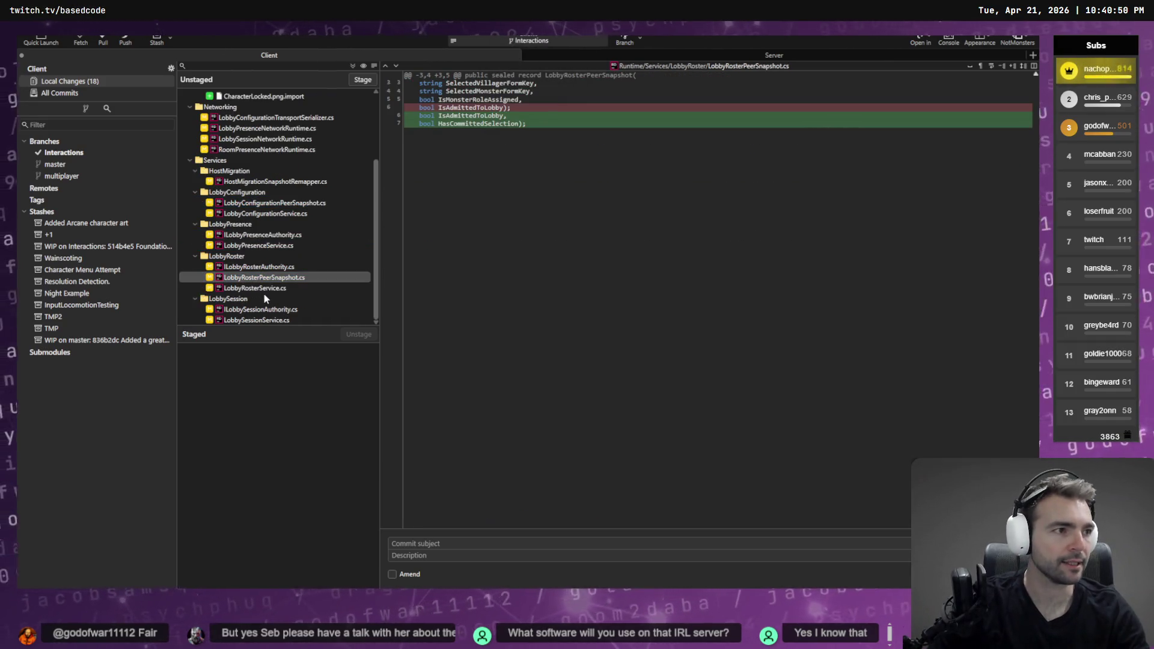
Step: Cycle the Codex CLI sessions to the Build session's avatar-teleport fix summary with 8/8 tests passing
key("alt+Tab")
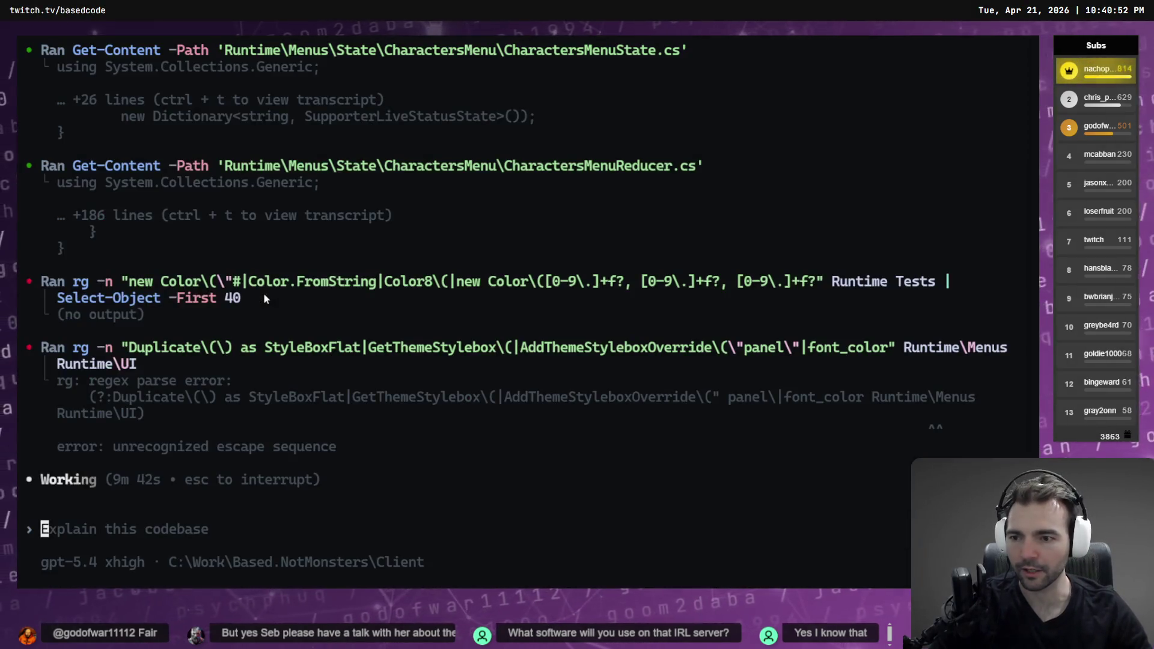
key("ctrl+Tab")
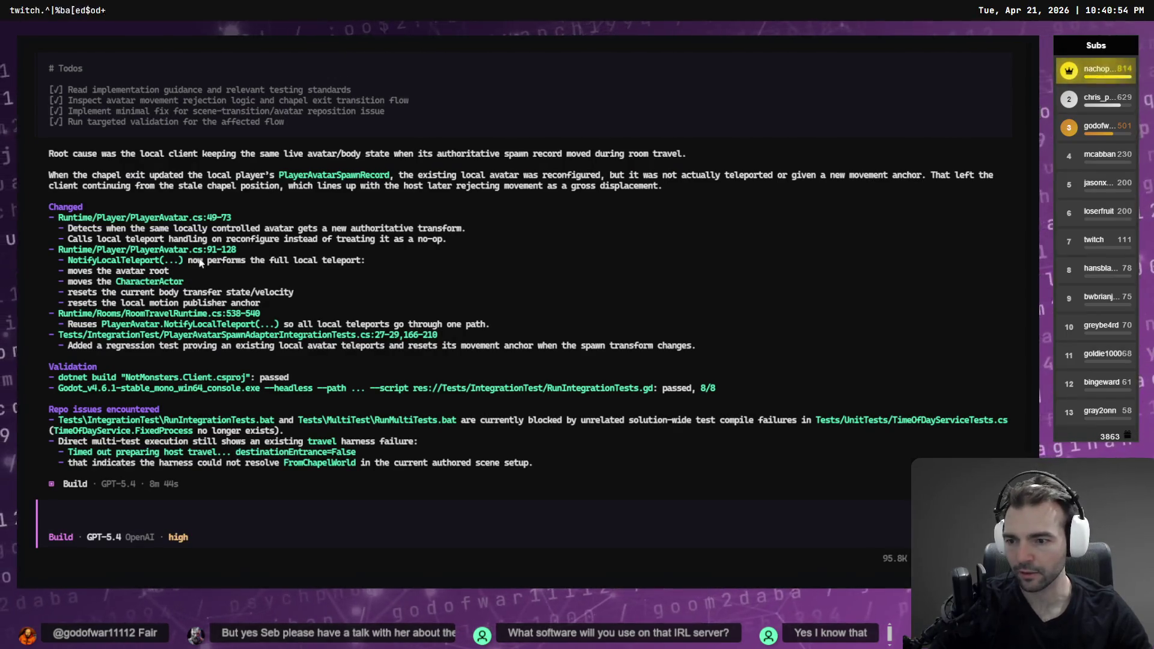
key("ctrl+Tab")
key("alt+Tab")
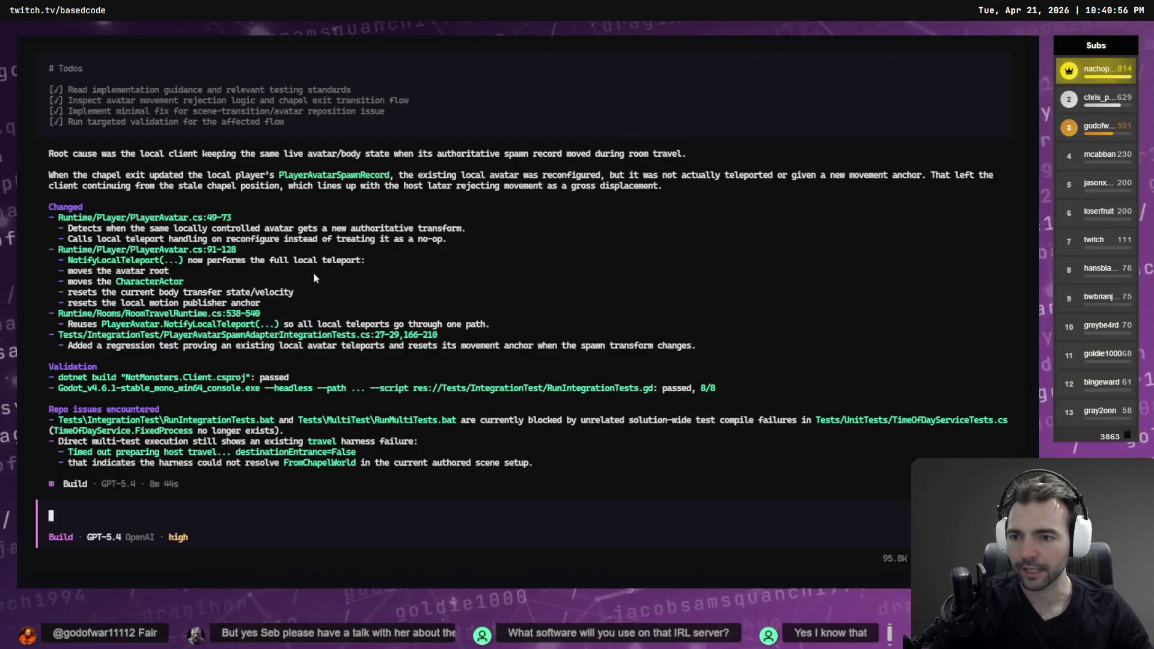
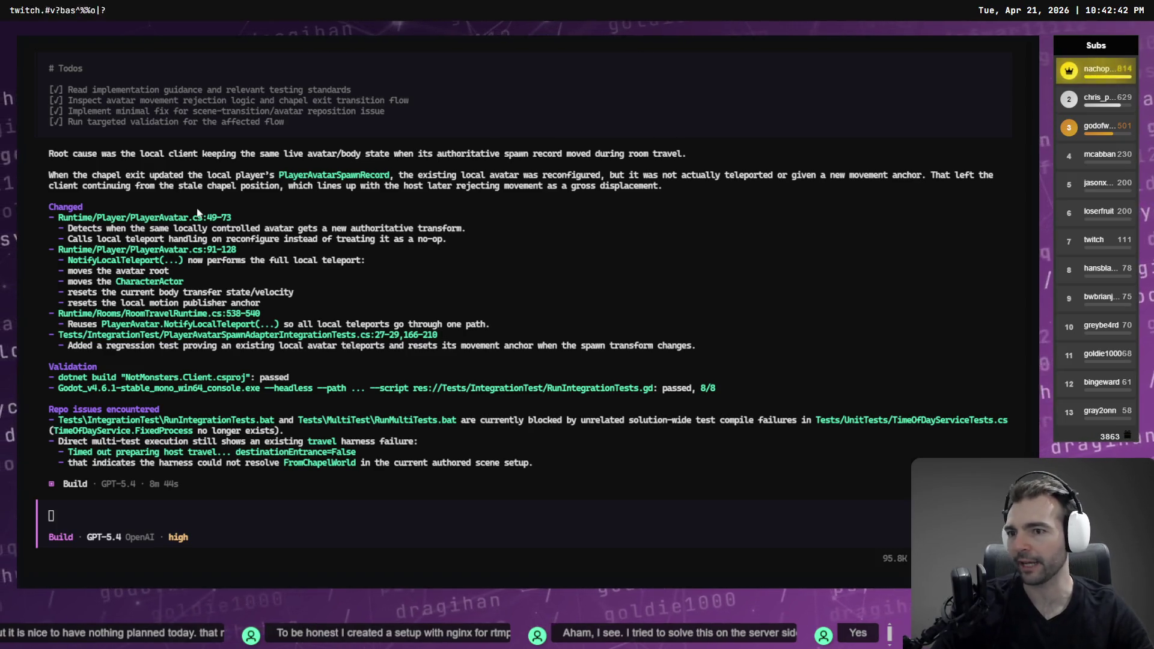
Step: Focus the terminal and bring up the Codex session asking where the wizard workflow should live
left_click(383, 524)
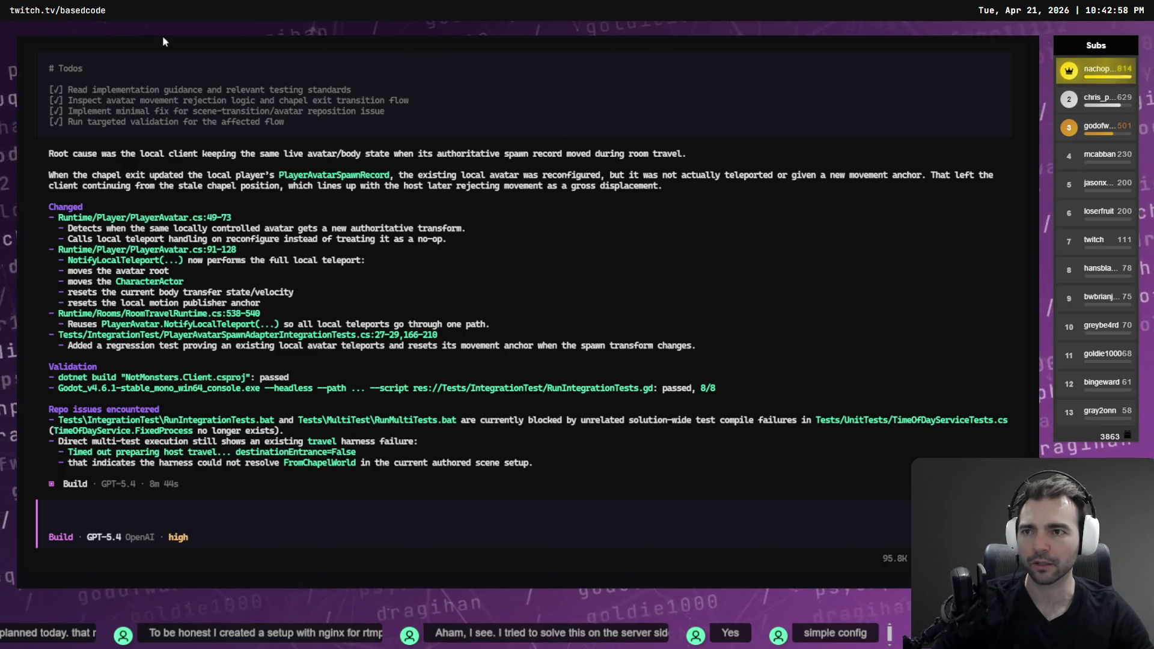
key("ctrl+Tab")
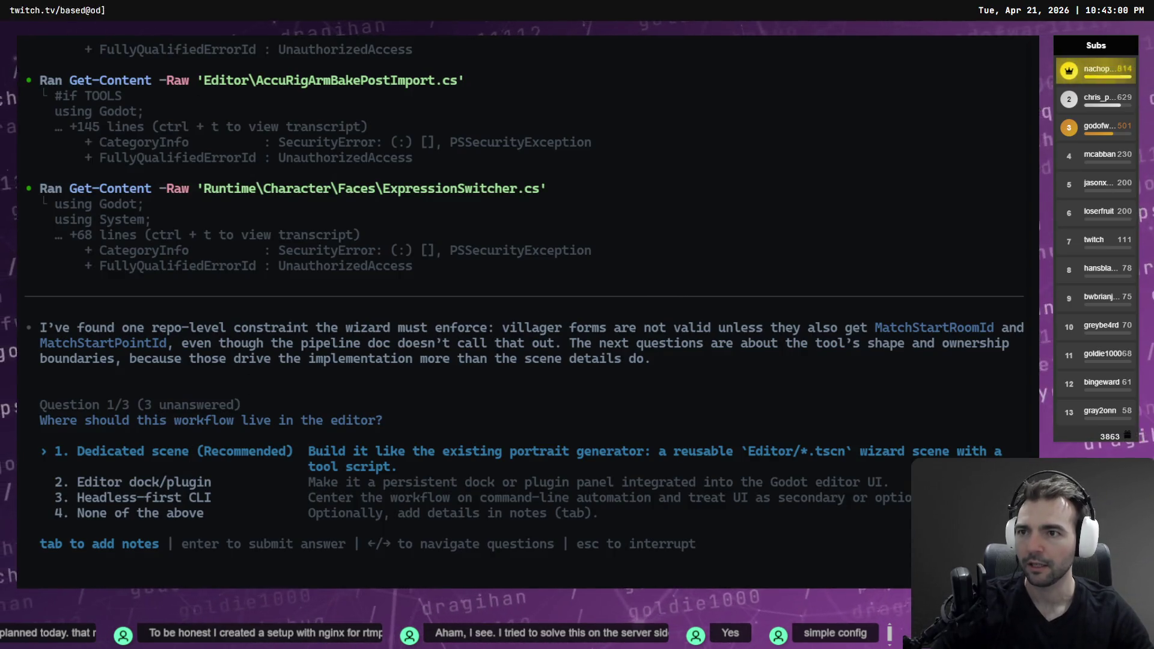
Step: Glance at the working session, return to Question 1/3, and pick option 2, Editor dock/plugin
key("ctrl+Tab")
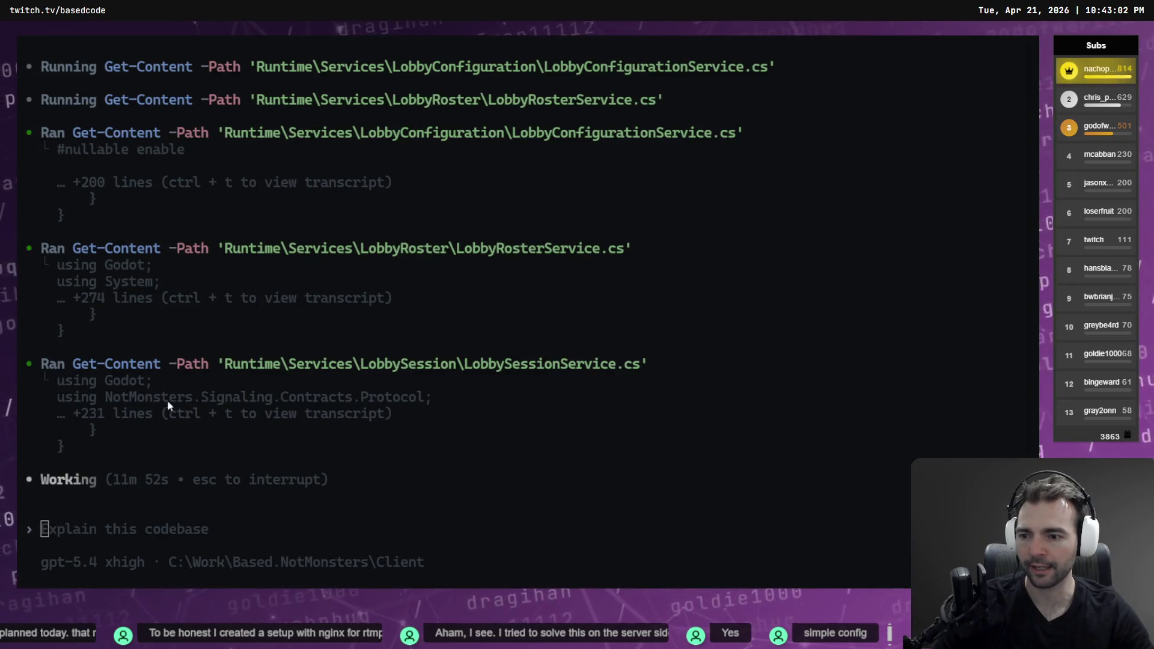
key("ctrl+Tab")
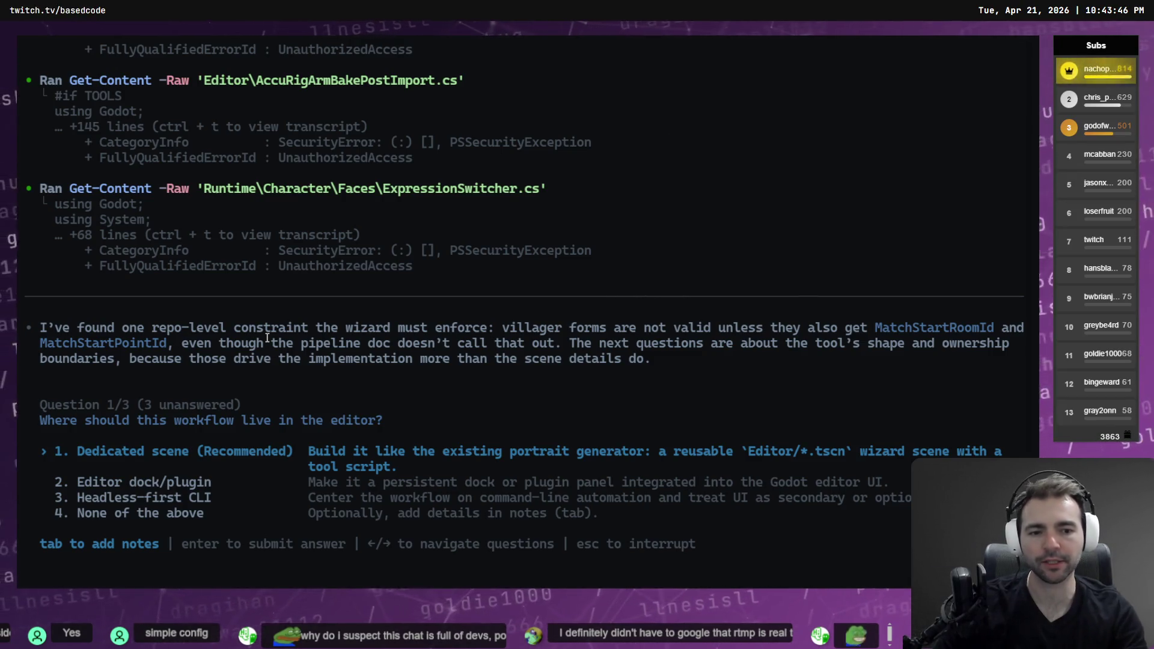
key("Down")
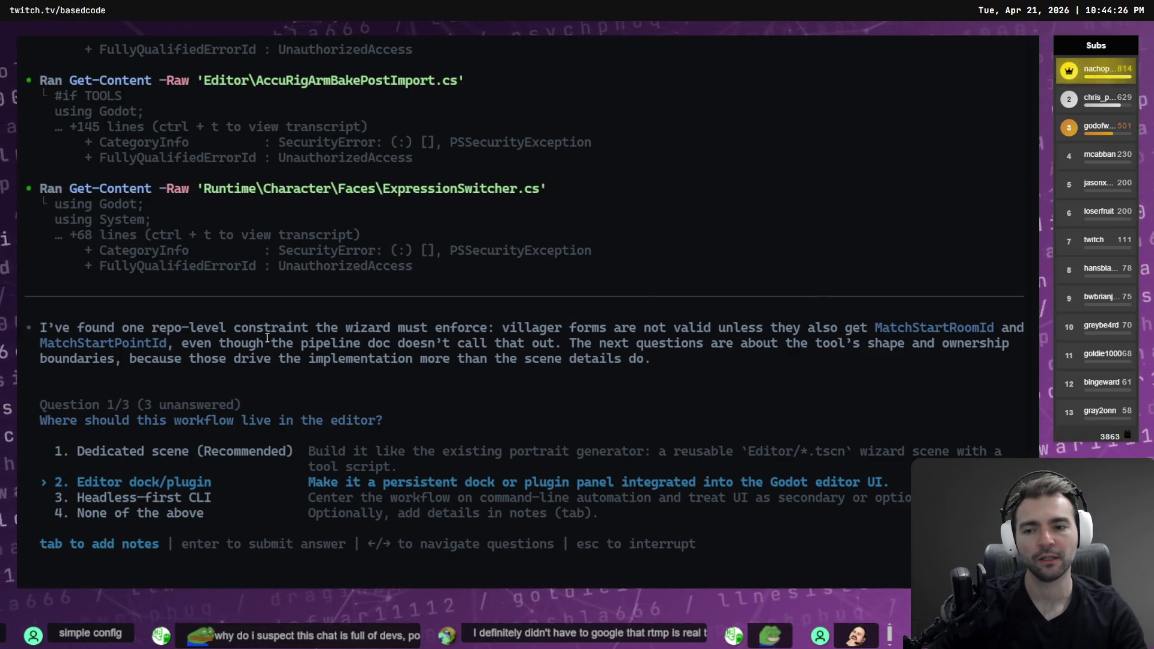
Step: Dictate and correct a note on match start room/point ID documentation gaps, then submit the answer
key("Tab")
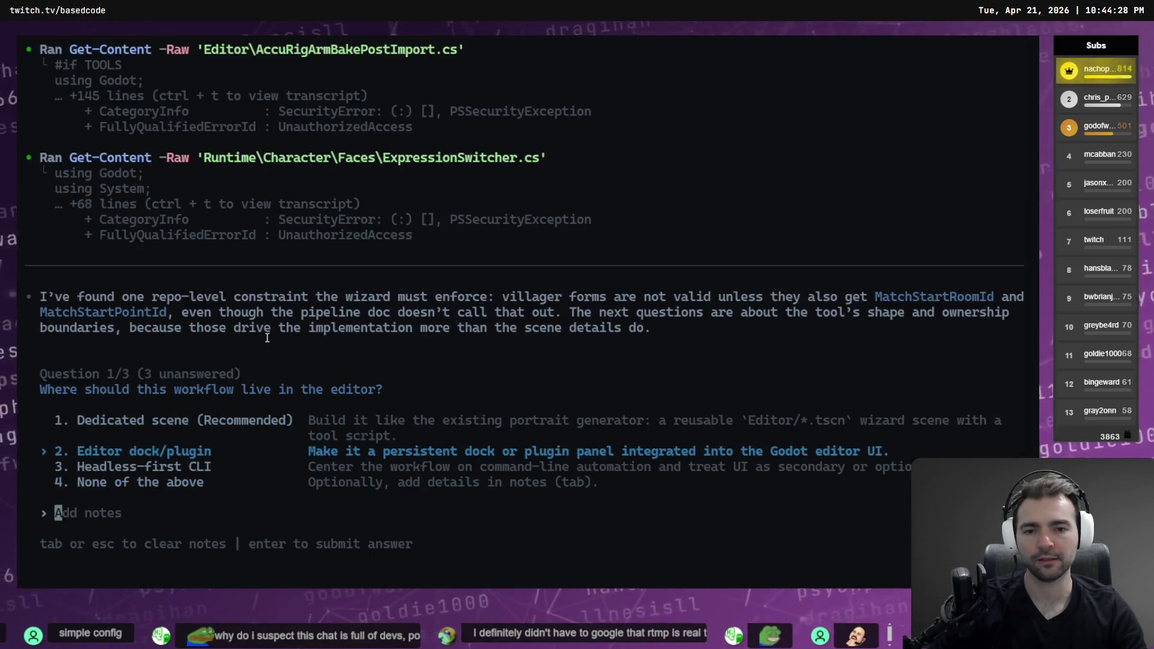
key("super+h")
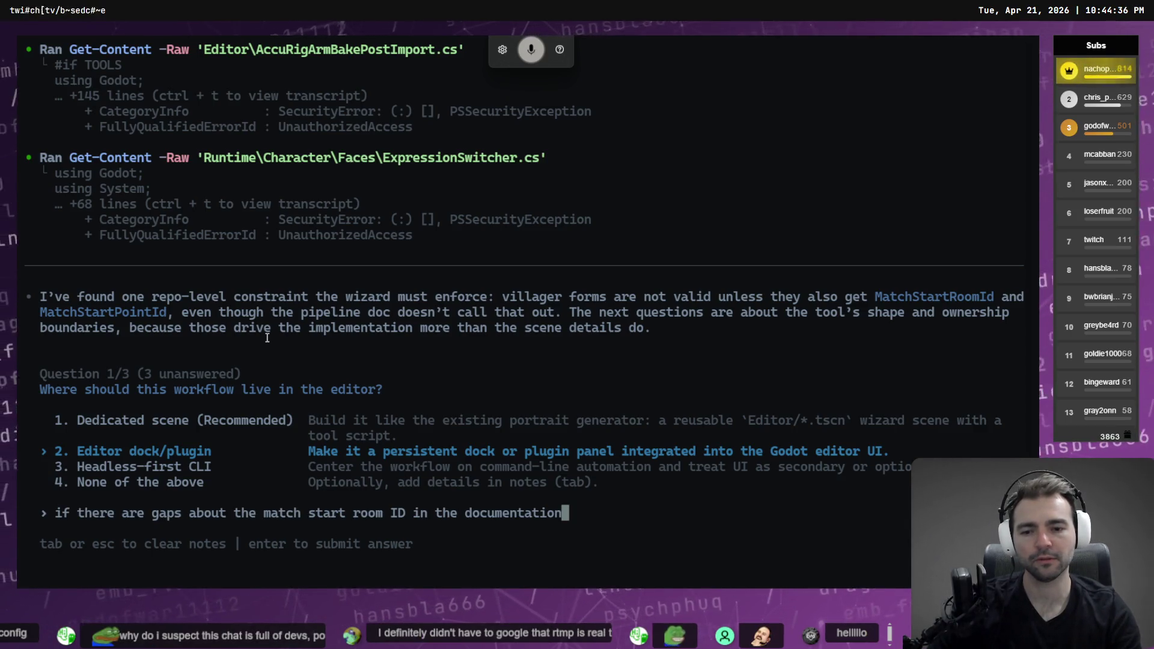
key("ctrl+Left")
key("ctrl+Left")
key("ctrl+Left")
key("Left")
type(",")
key("Delete")
key("Delete")
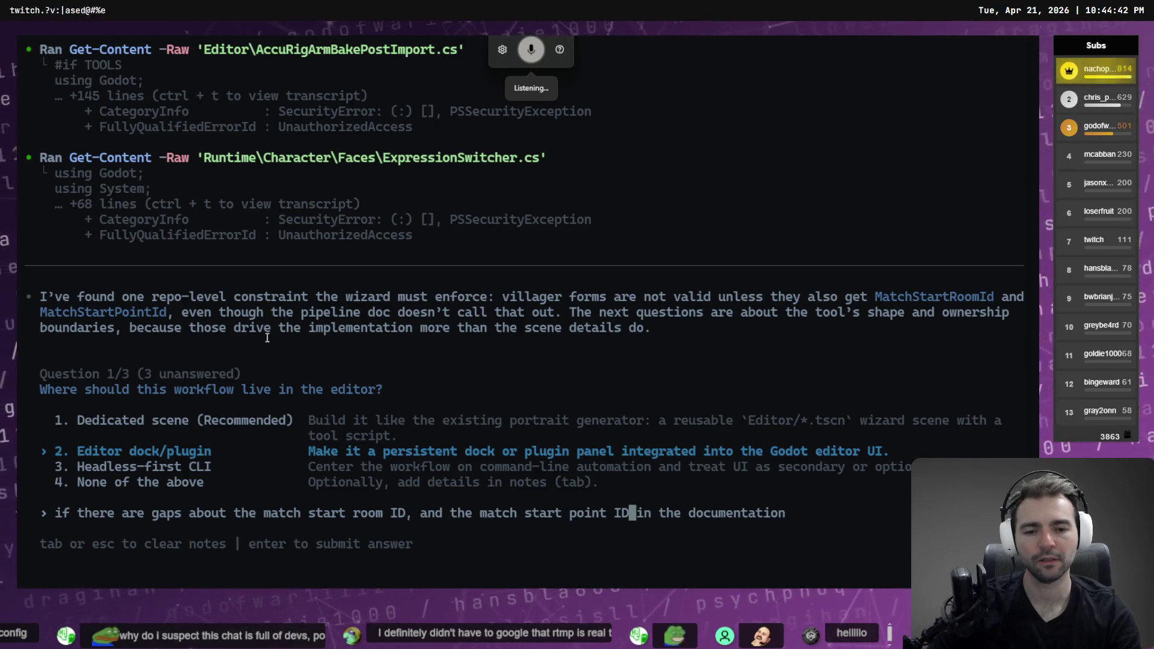
key("End")
key("super+h")
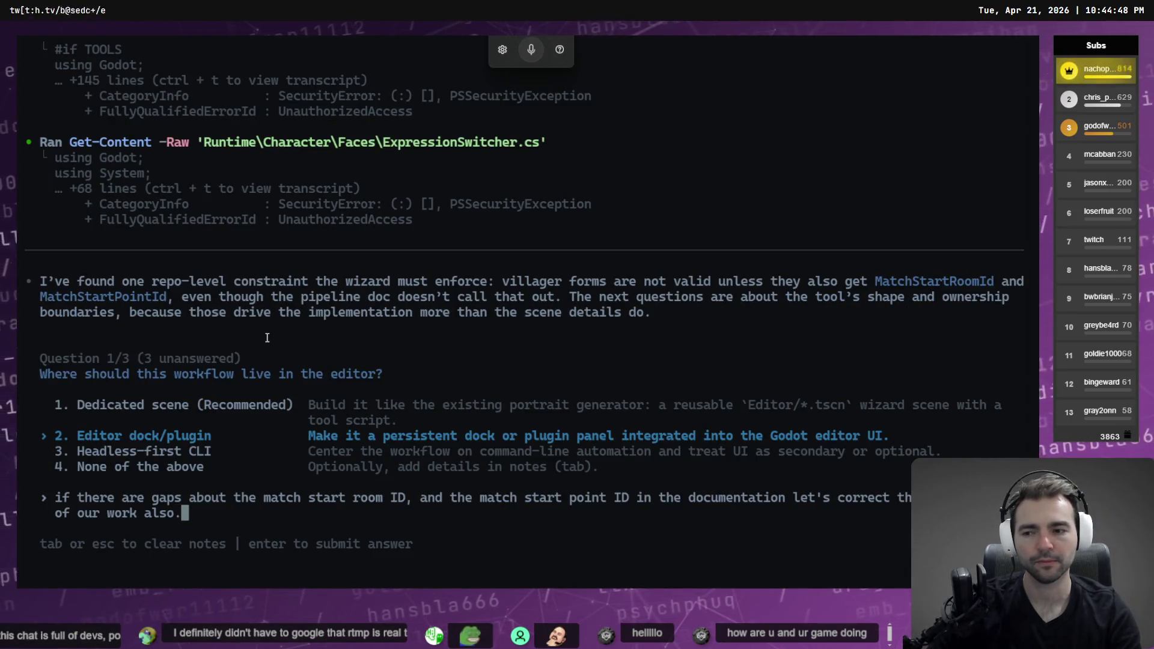
key("Return")
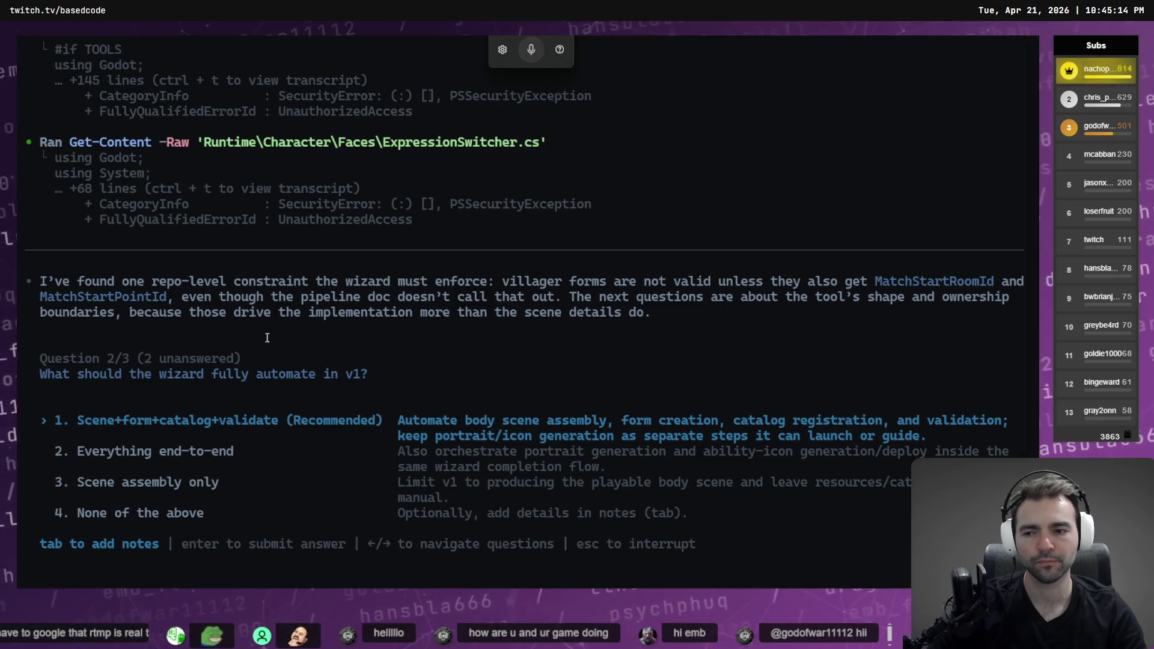
Step: Accept the recommended Scene+form+catalog+validate option for v1 automation
key("Return")
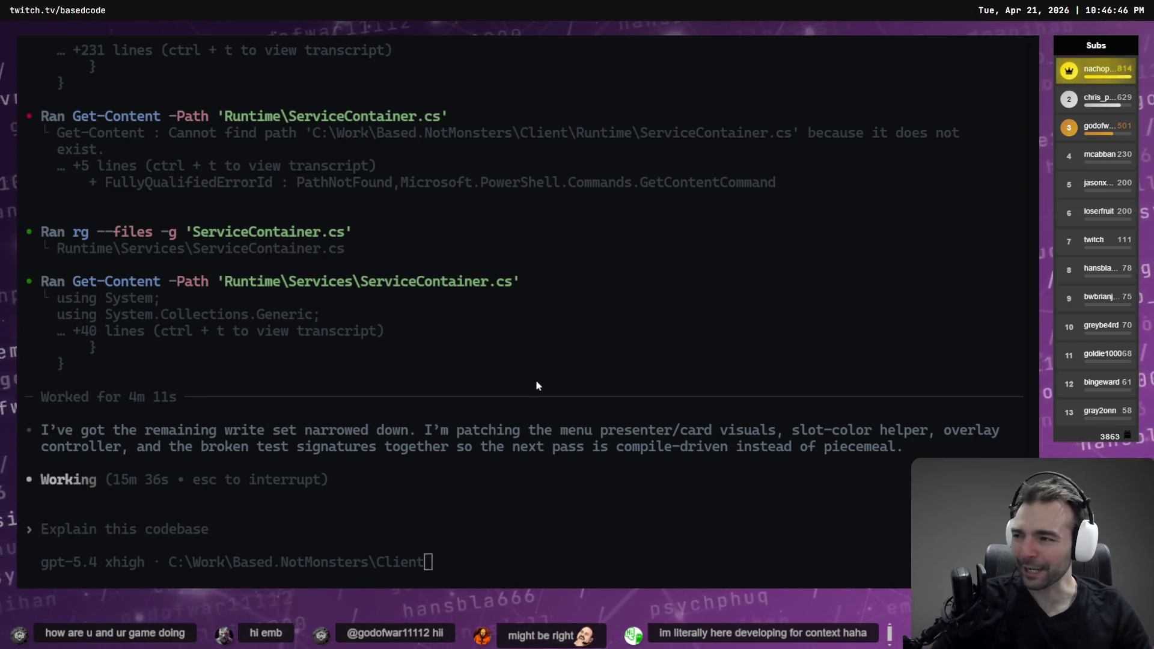
Step: Start voice dictation, then move from the terminal over to the Godot editor
key("super+h")
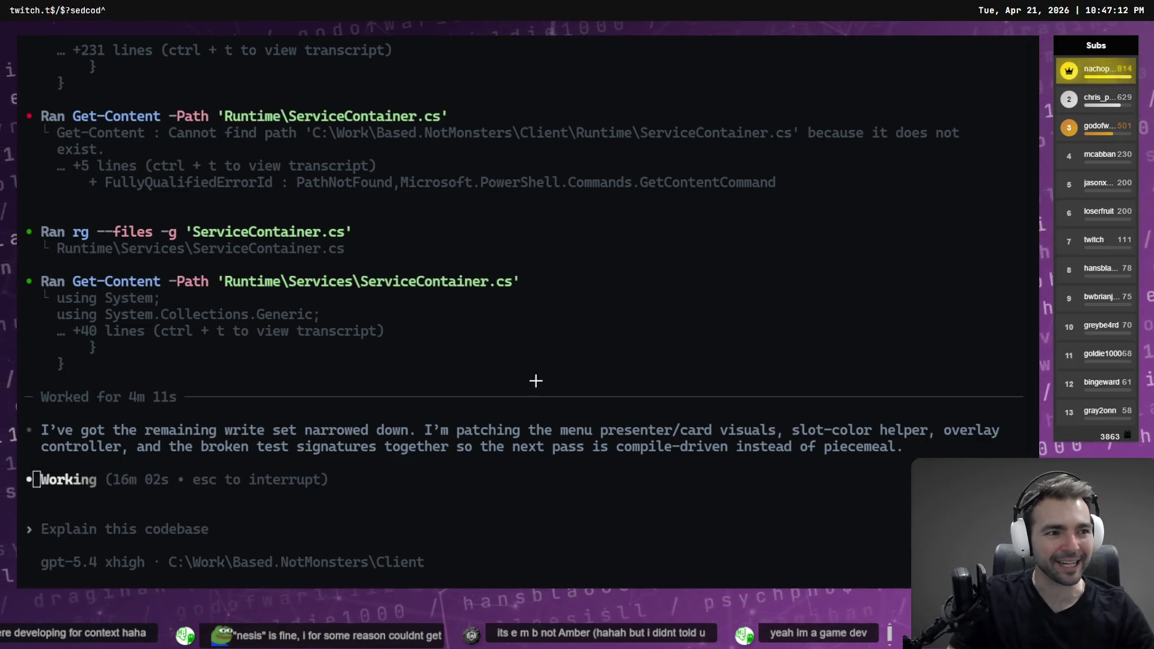
key("alt+Tab")
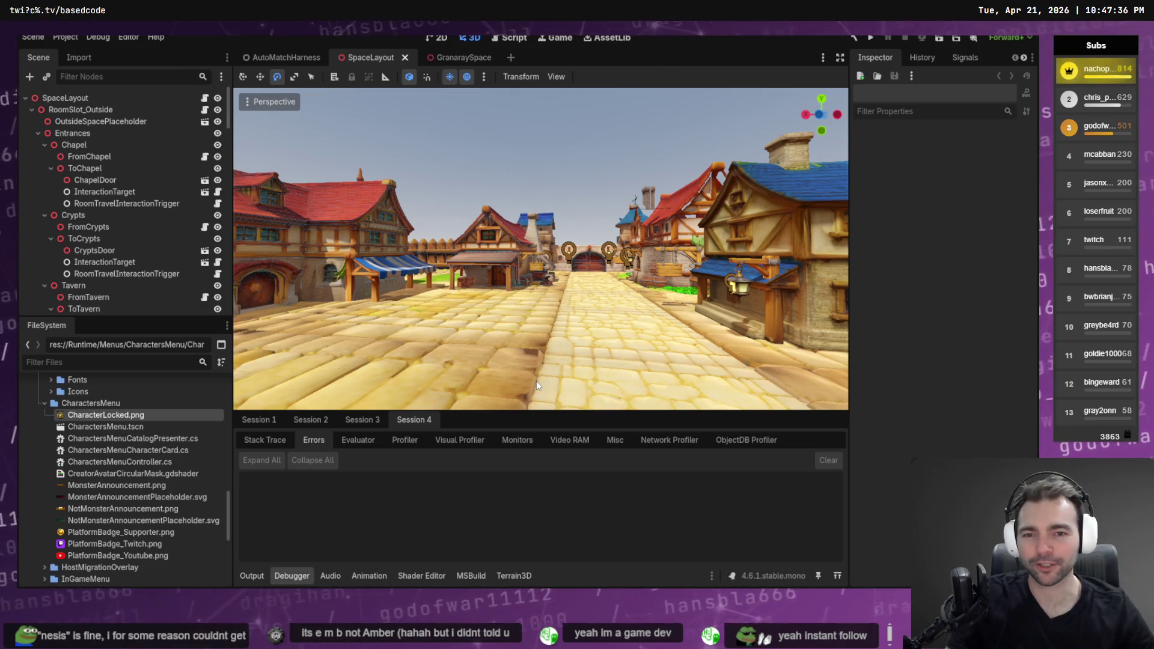
Step: Look across the town toward the blue-roofed tower, then bring up the valorant.com browser window
mouse_move(536, 381)
left_mouse_down()
mouse_move(439, 378)
mouse_move(605, 219)
left_mouse_up()
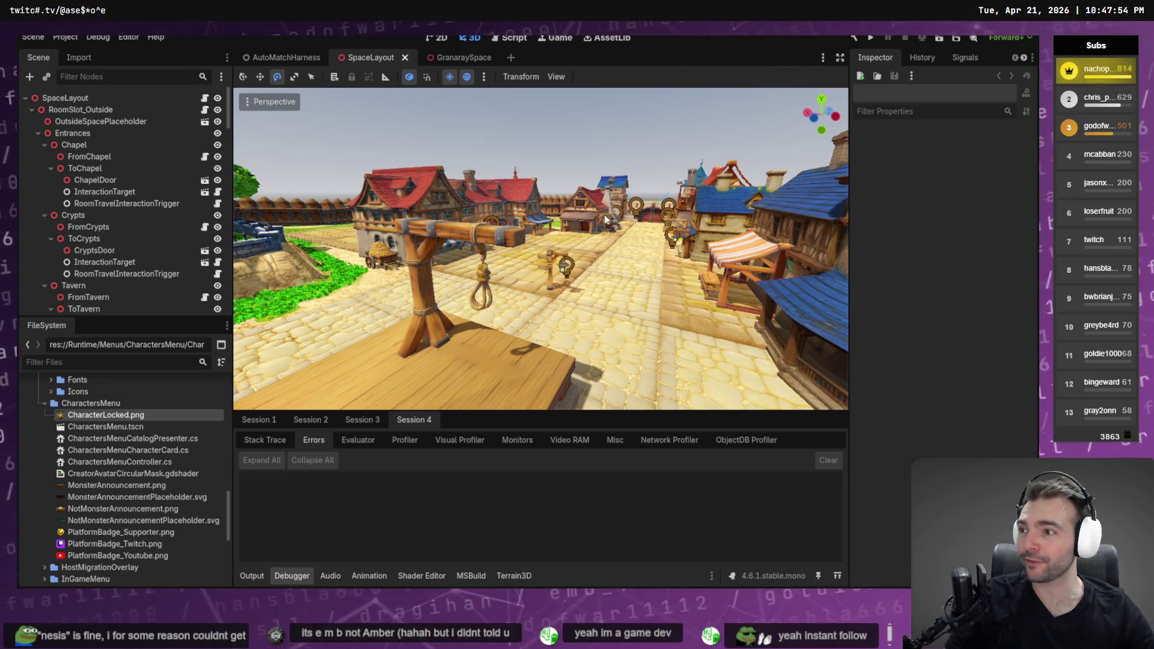
mouse_move(619, 189)
left_mouse_down()
mouse_move(330, 191)
mouse_move(661, 207)
left_mouse_up()
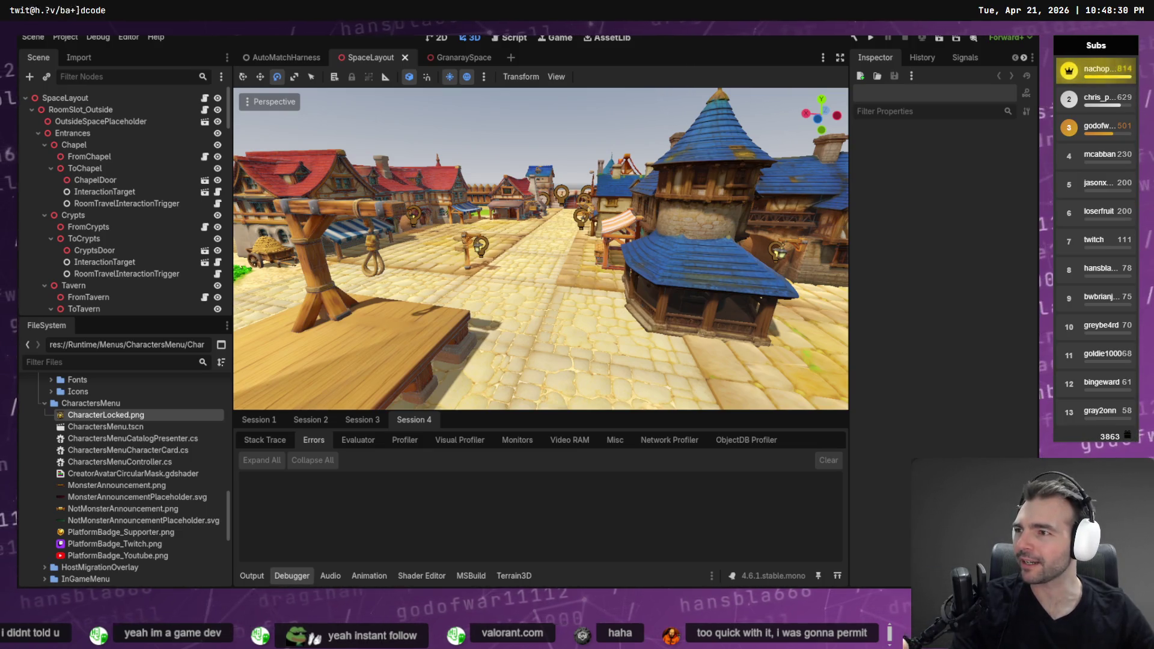
key("alt+Tab")
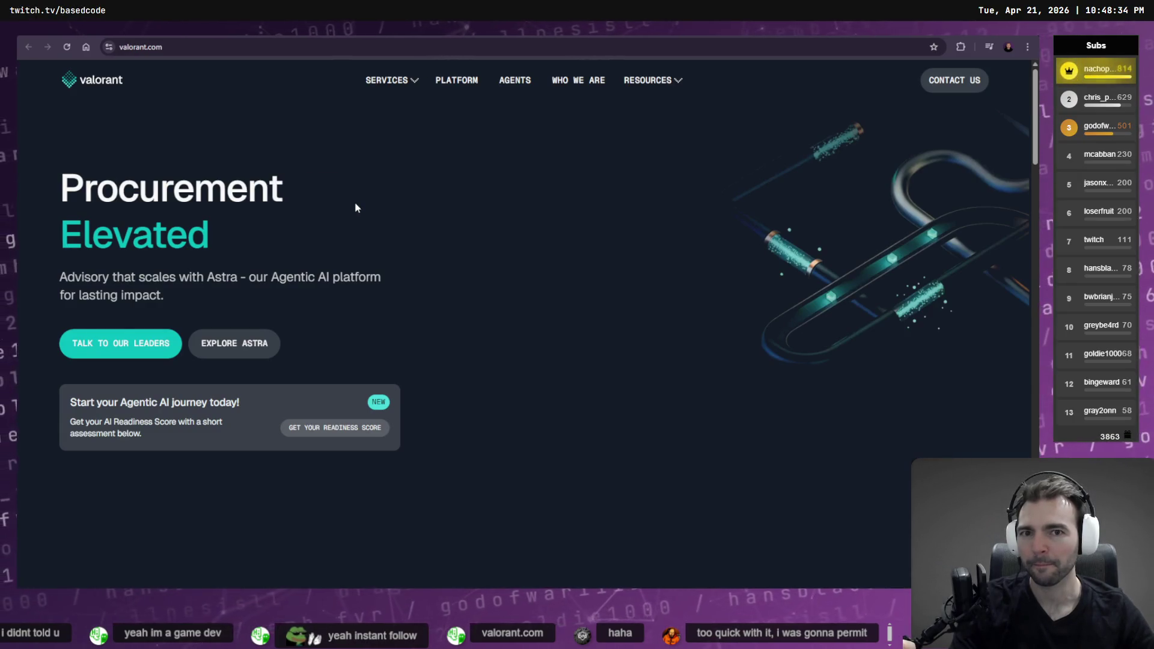
Step: Scroll the valorant.com page down and back up, then close it to return to Godot
scroll(355, 207, "down", 9)
scroll(405, 355, "up", 9)
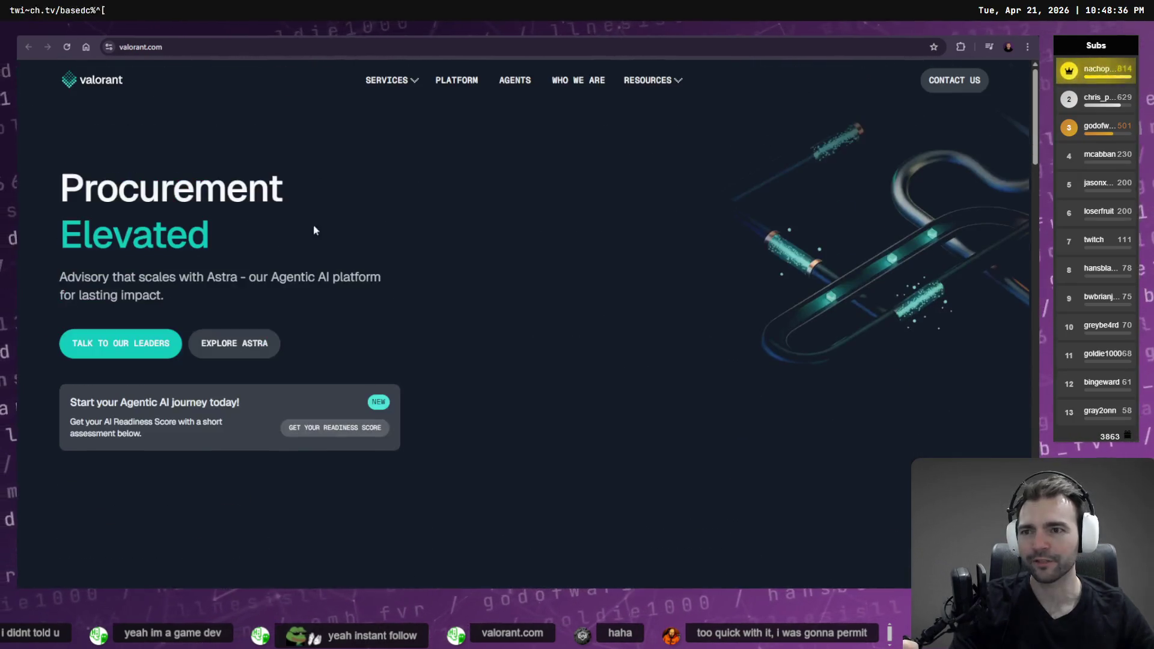
key("ctrl+w")
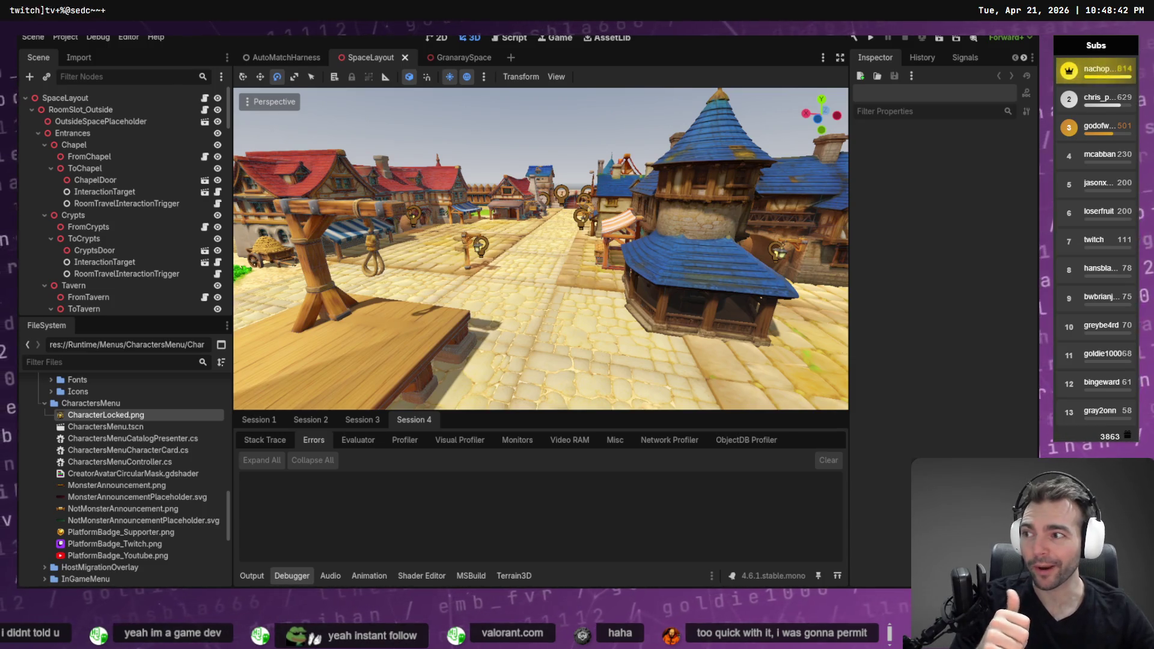
mouse_move(573, 252)
left_mouse_down()
mouse_move(462, 256)
mouse_move(625, 255)
mouse_move(625, 318)
mouse_move(613, 255)
mouse_move(673, 255)
mouse_move(600, 264)
mouse_move(598, 276)
left_mouse_up()
left_click(580, 295)
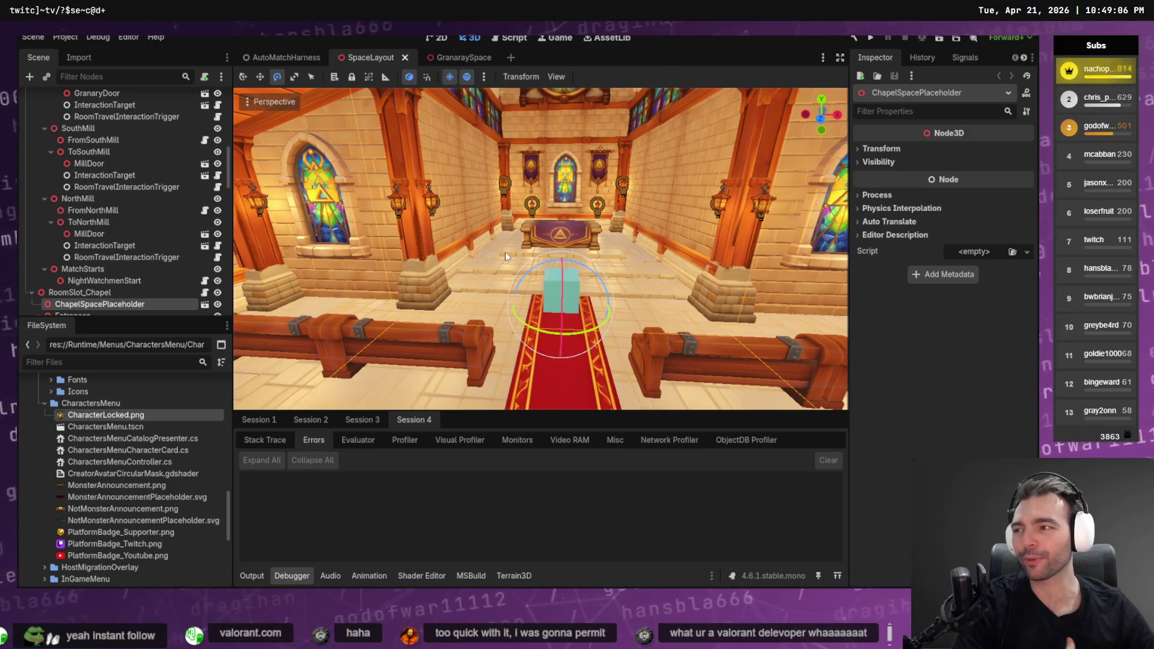
left_click_drag(504, 251, 537, 305)
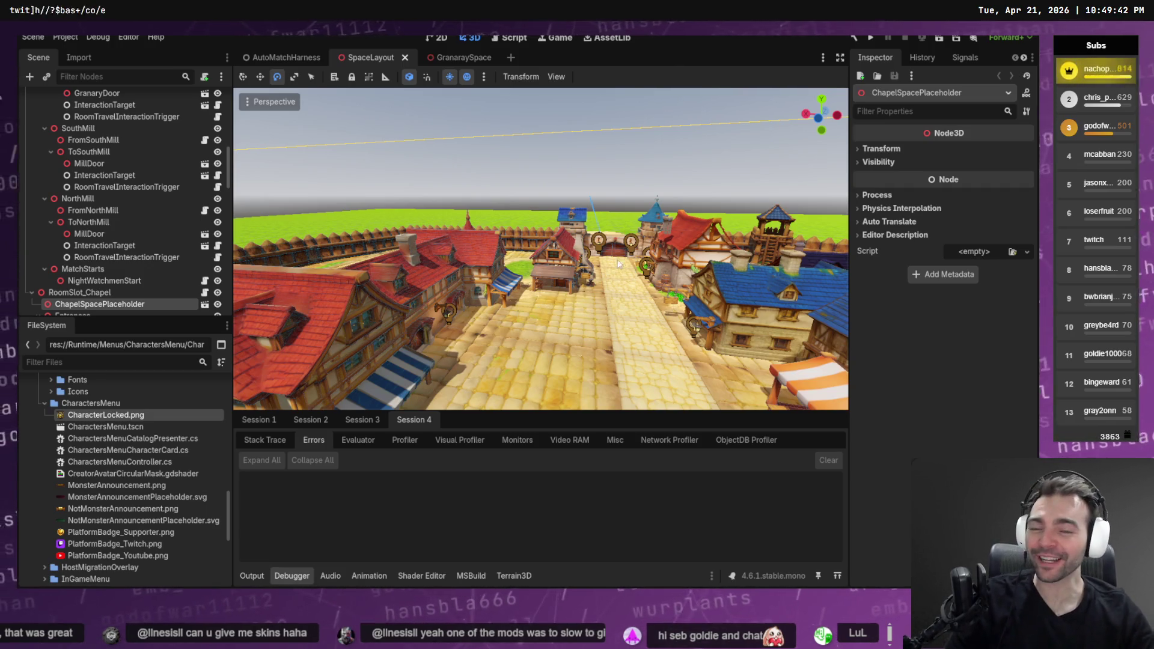
Step: Frame ChapelSpacePlaceholder and fly past the gallows, chapel door and market street before returning to the terminal
key("f")
key("w")
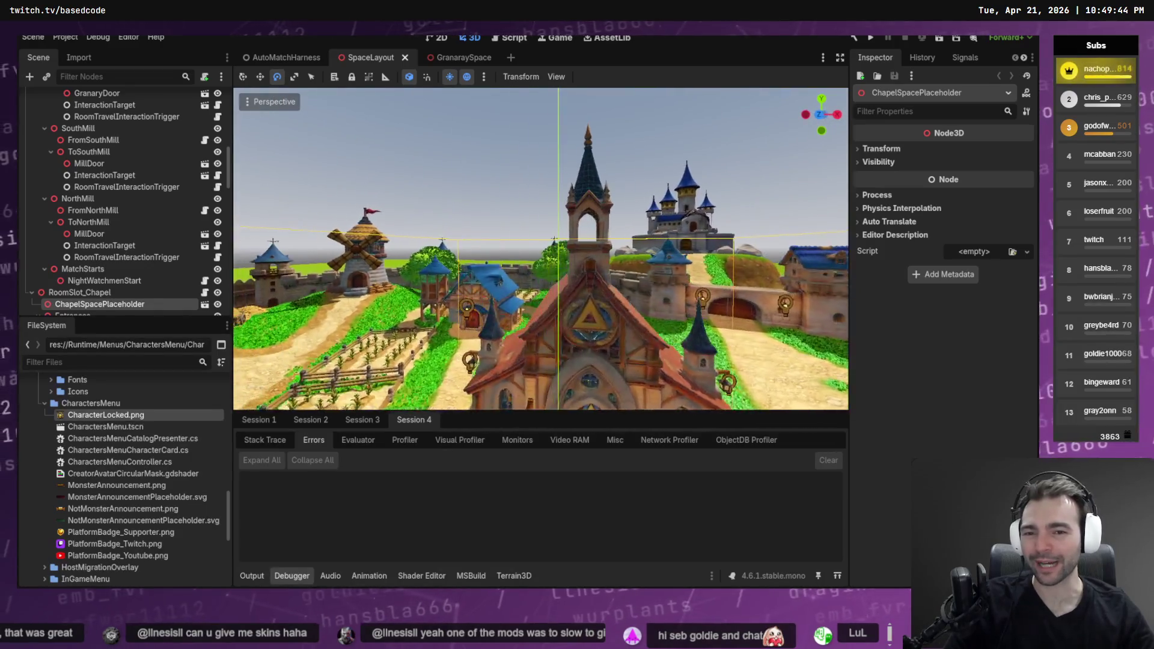
key("s")
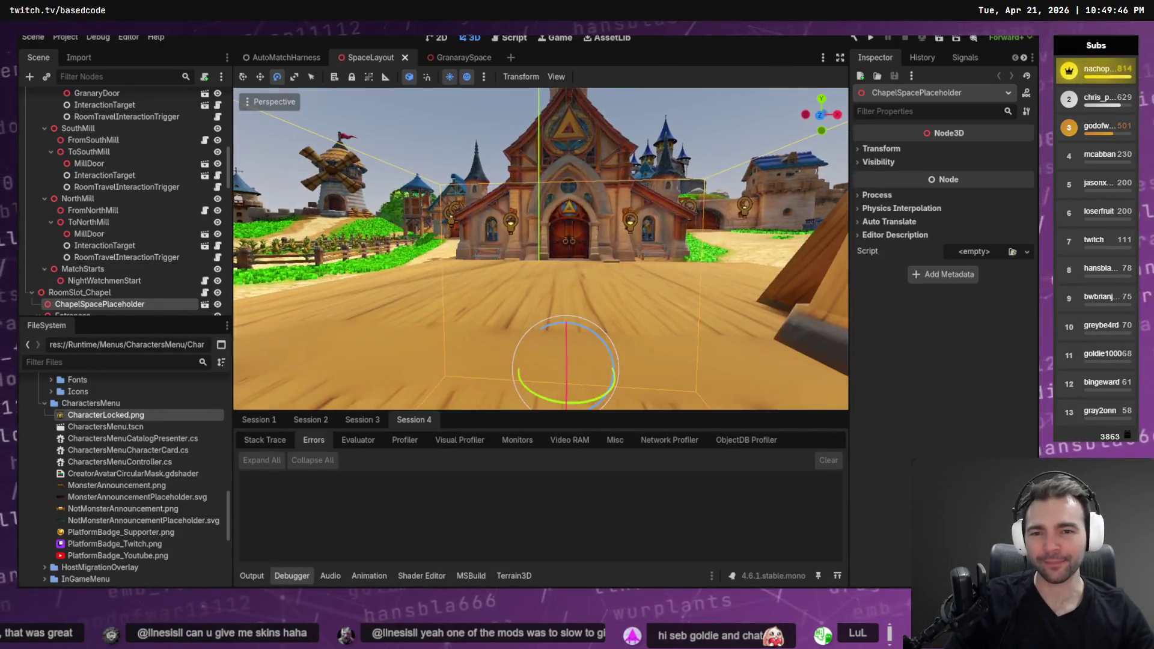
key("d")
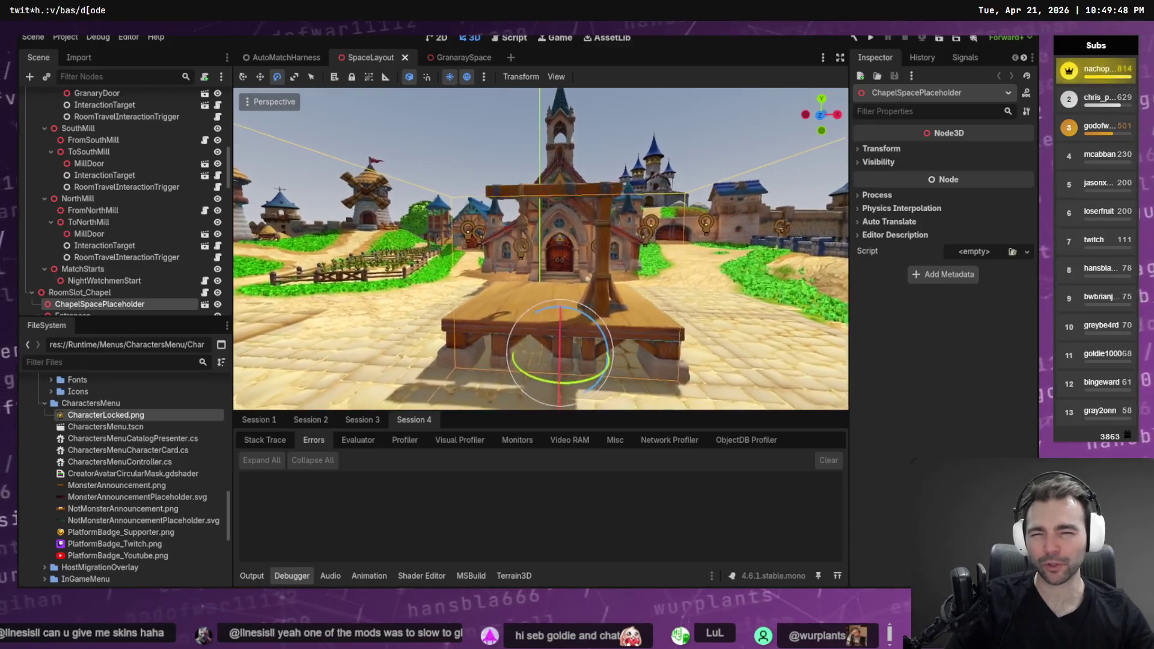
key("w")
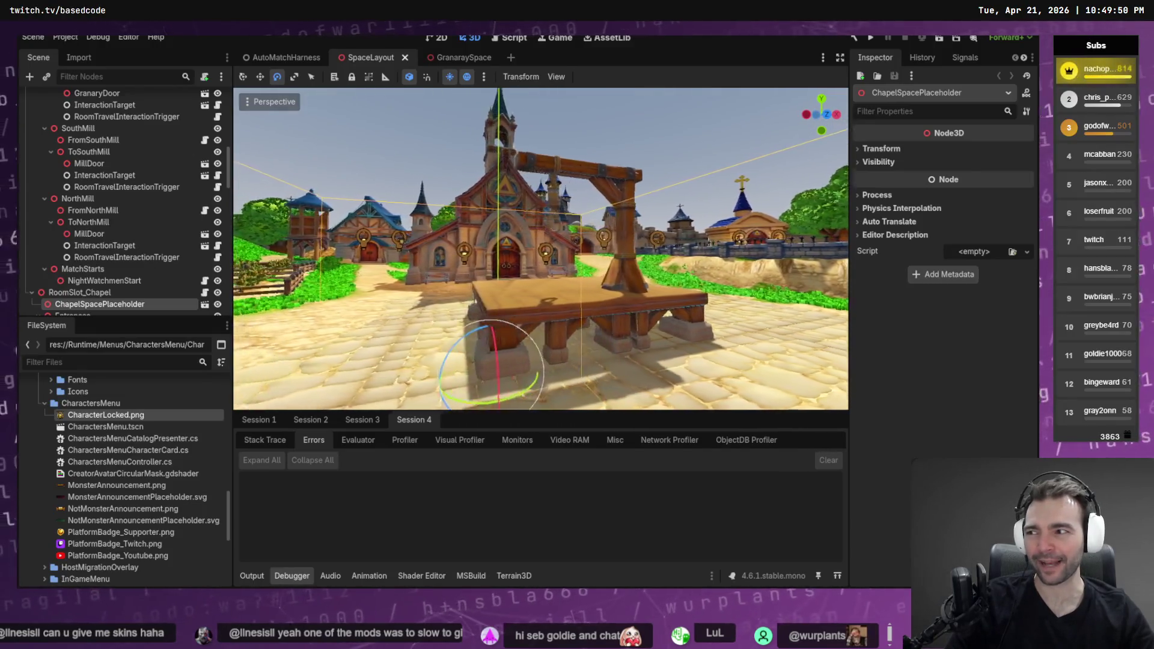
key("s")
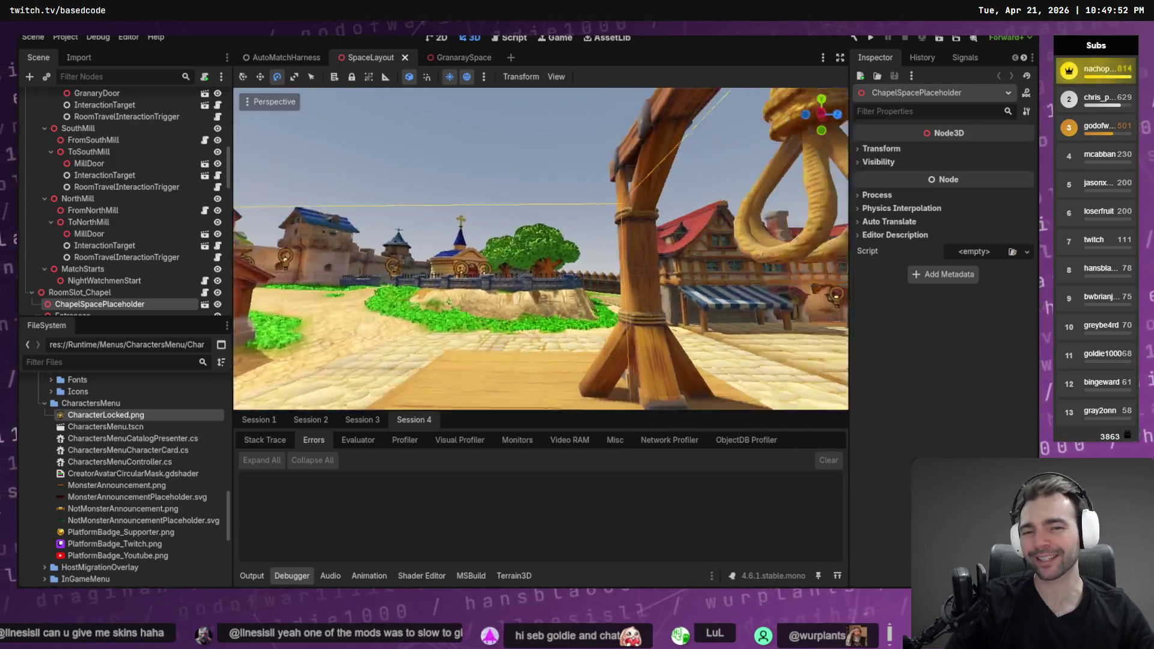
key("a")
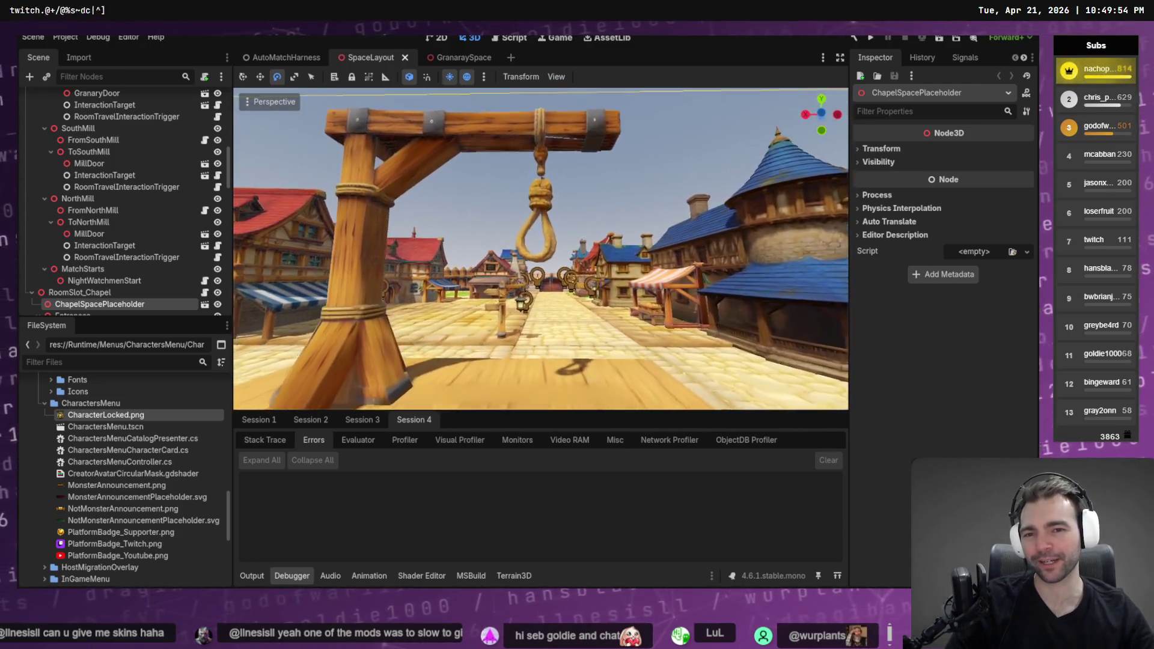
key("w")
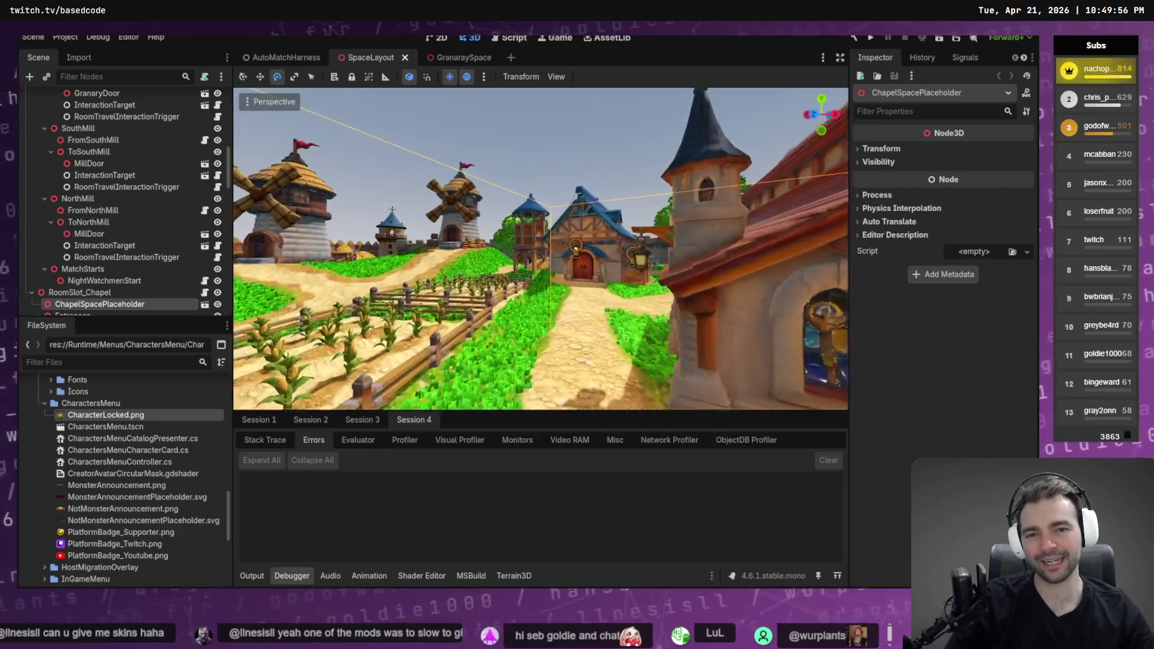
key("s")
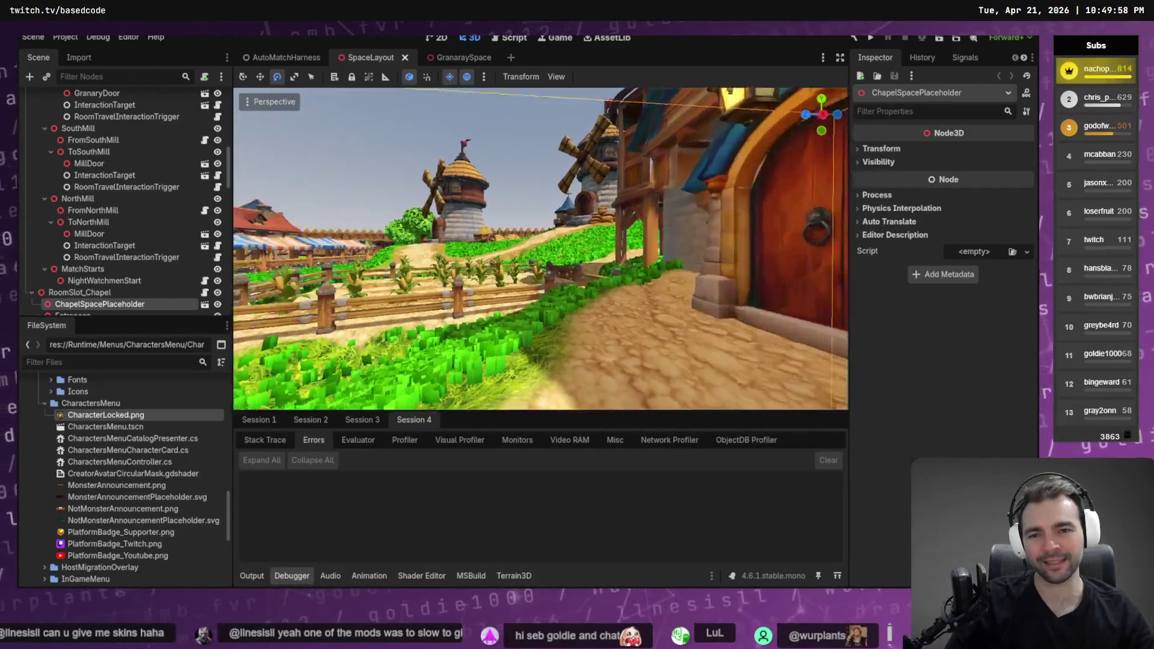
key("w")
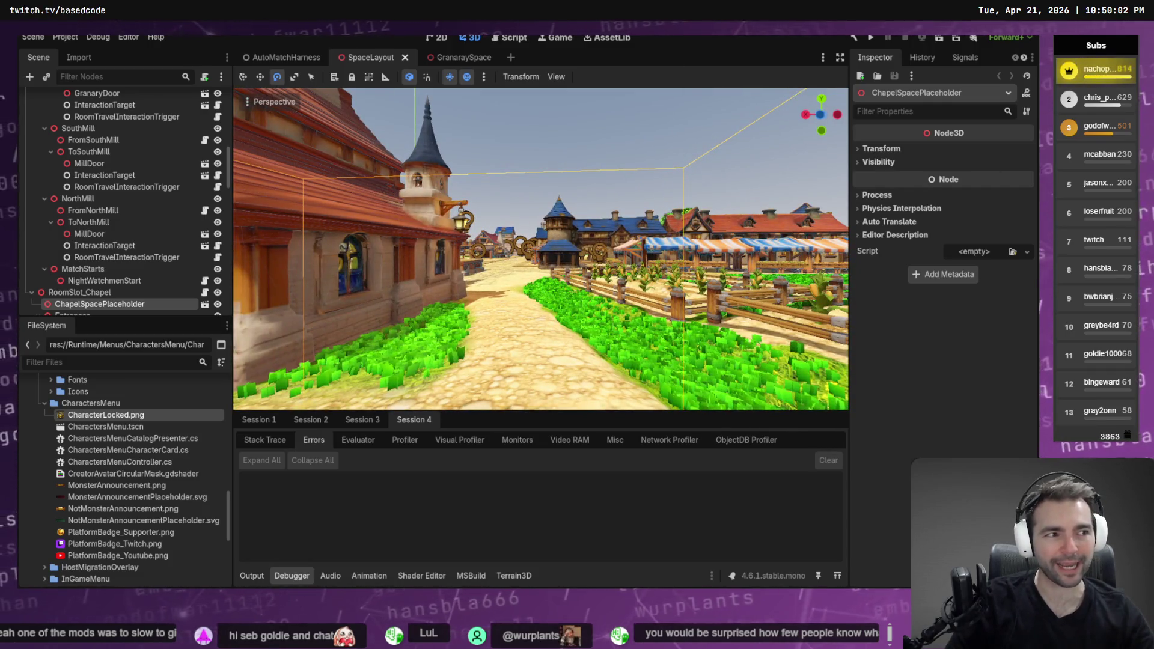
key("alt+Tab")
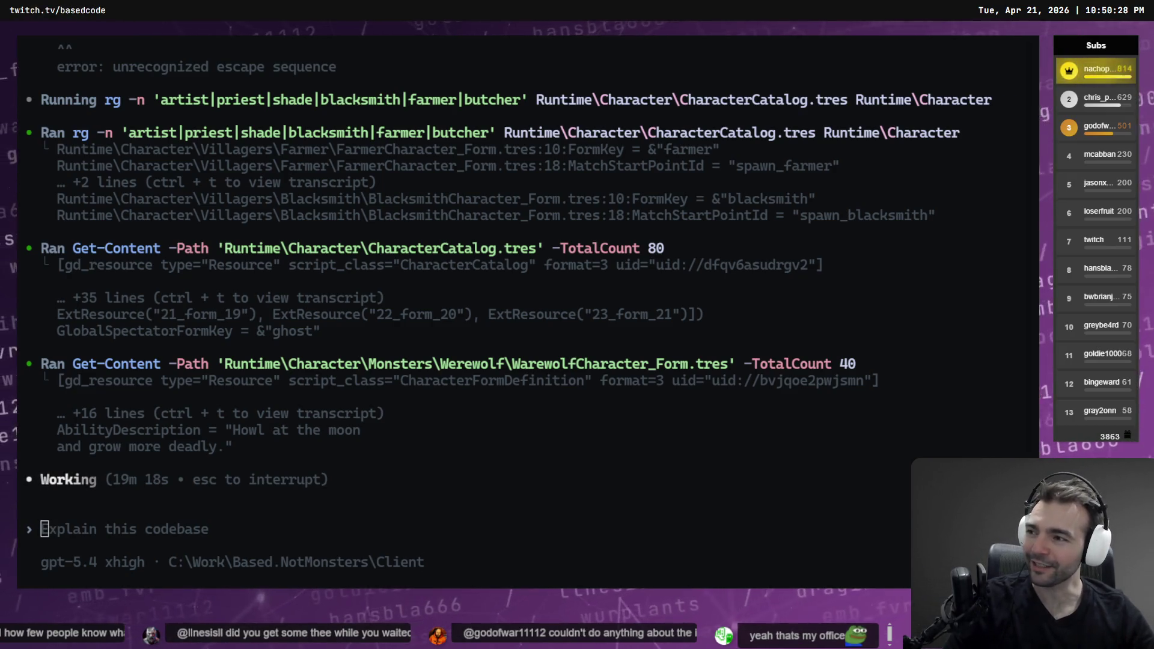
Step: Back in Godot, fly the camera through town to face the gallows, then switch to Fork
key("alt+Tab")
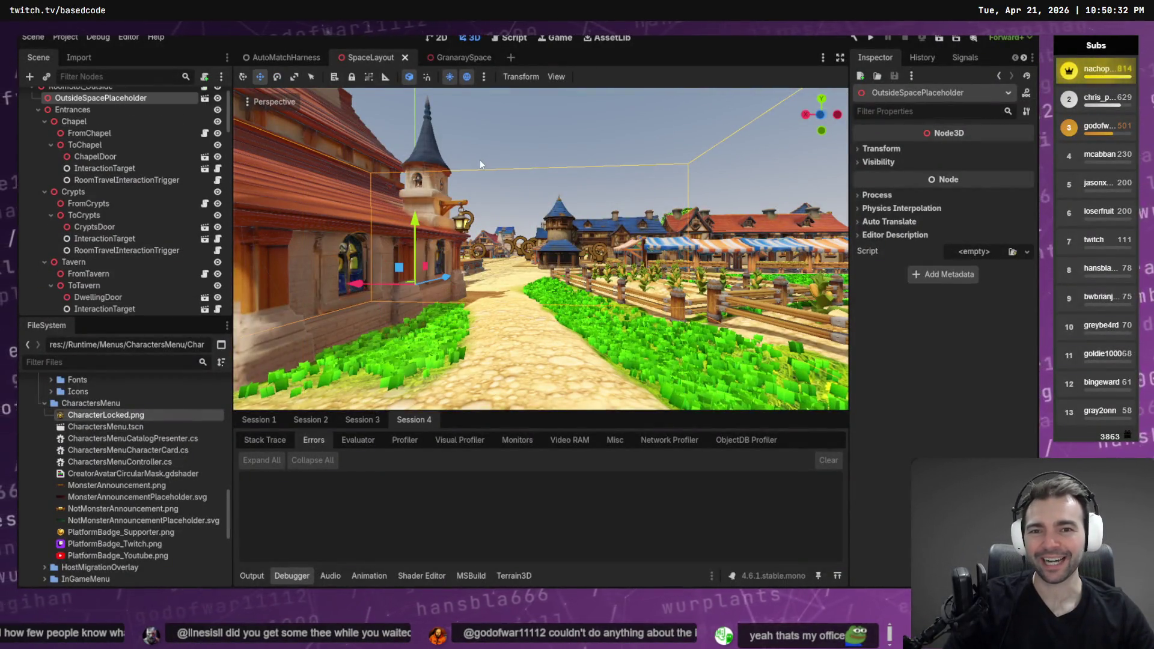
key("w")
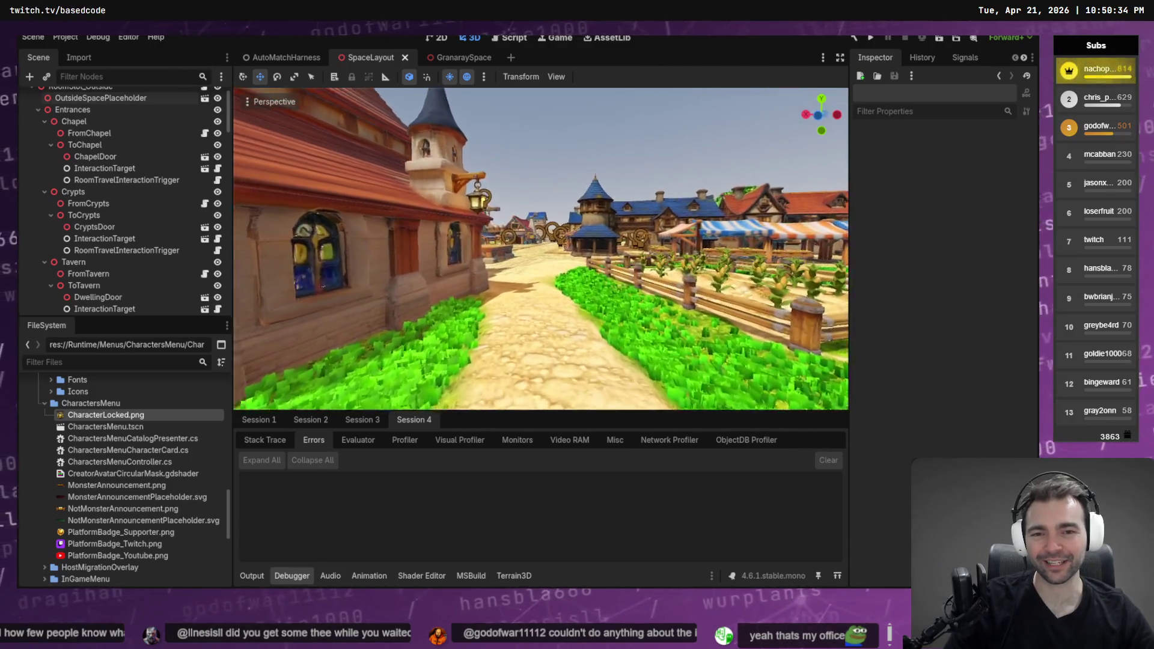
key("w")
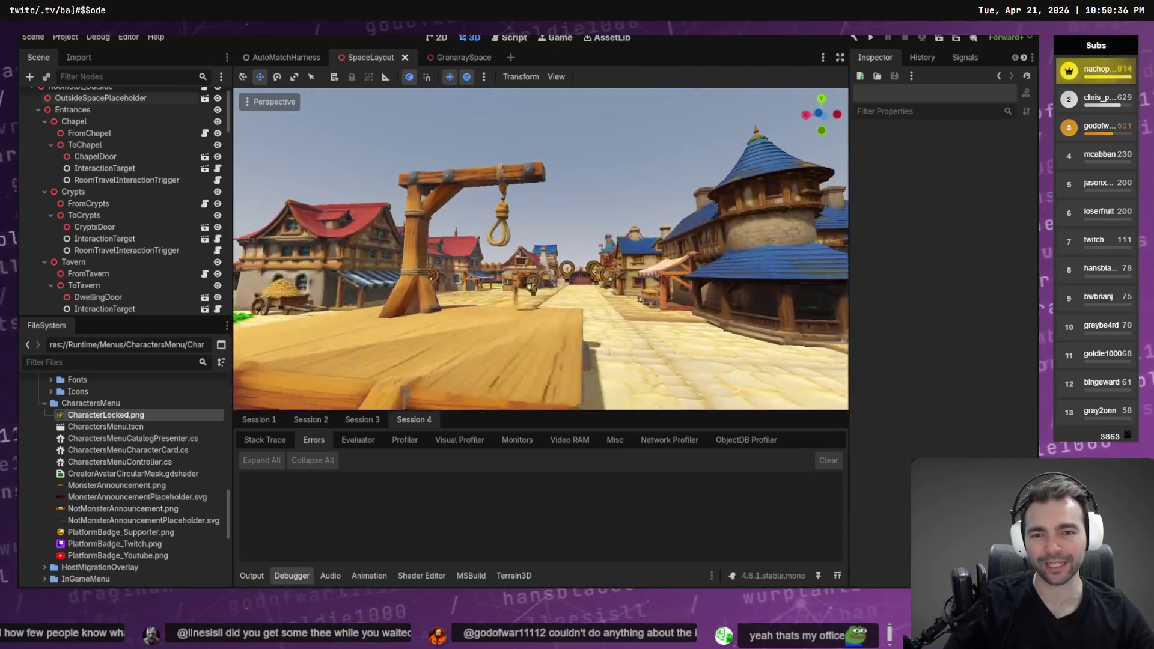
key("w")
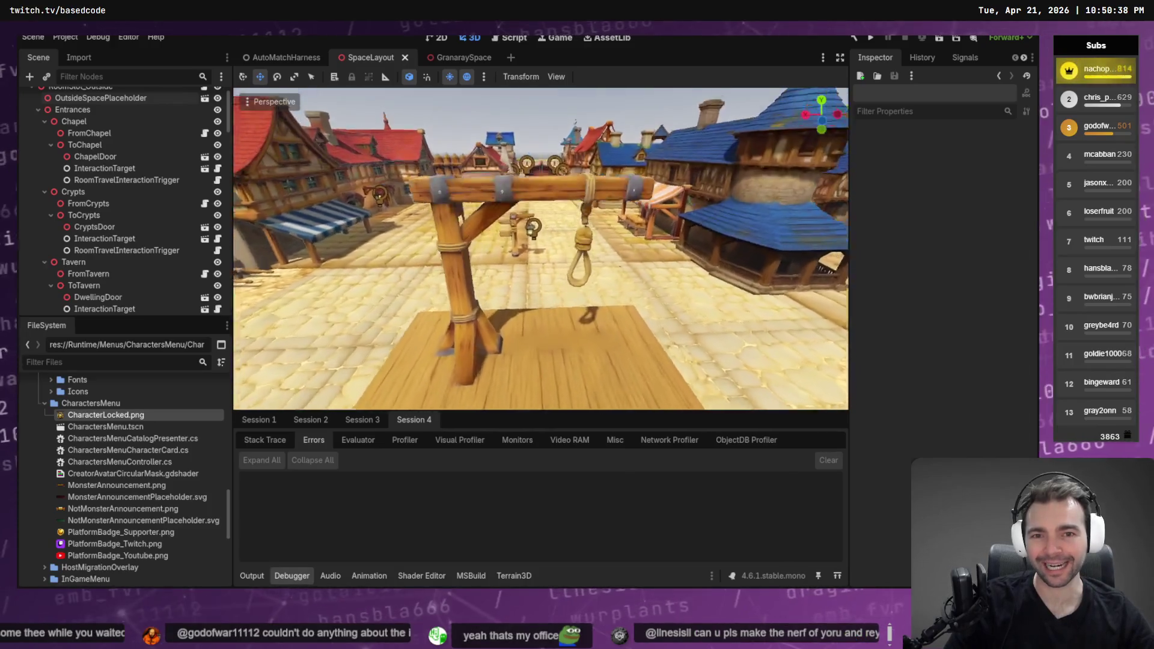
key("w")
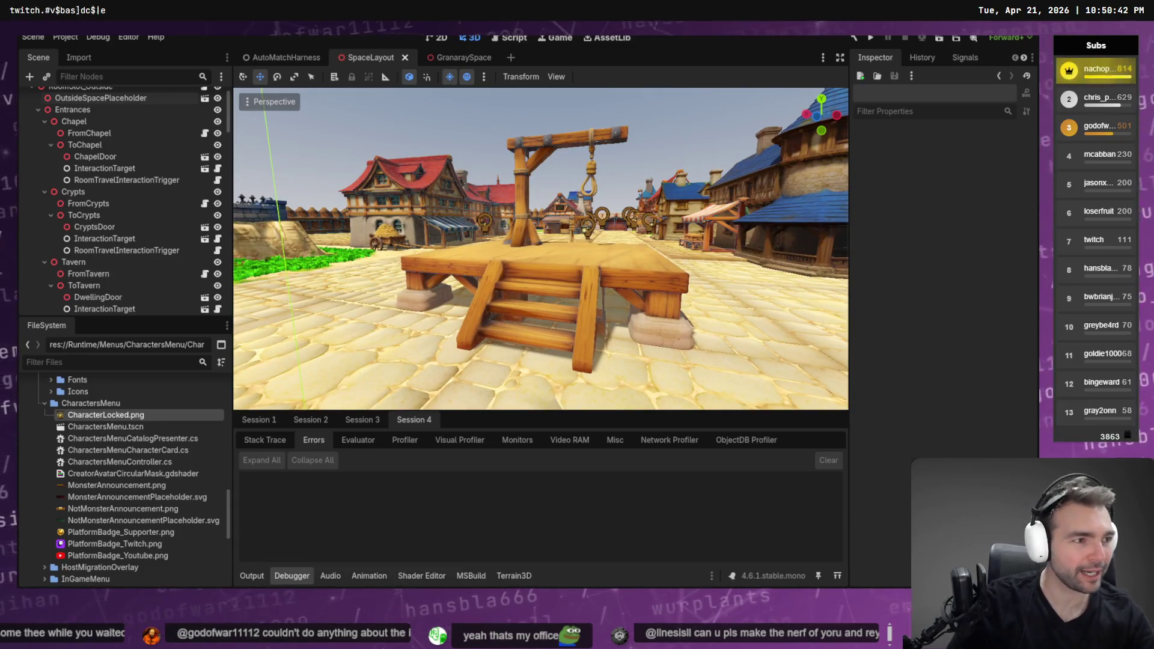
key("alt+Tab")
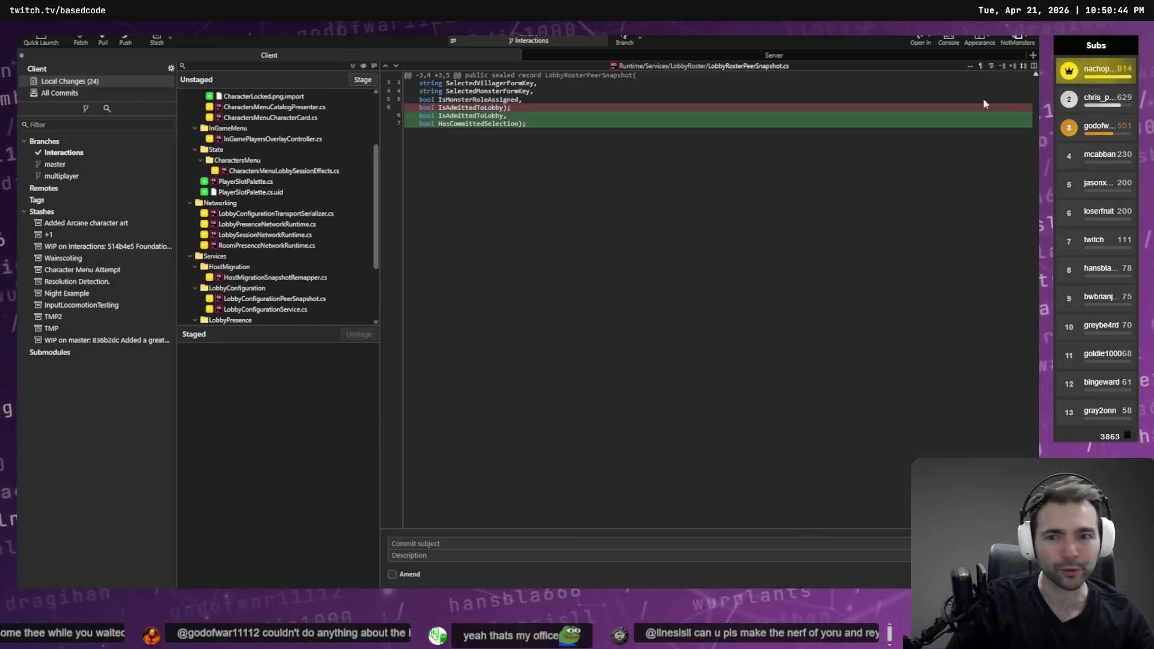
Step: Review diffs of CharactersMenuCatalogPresenter.cs, Abilities.id.translation and BACKLOG.md
left_click(286, 108)
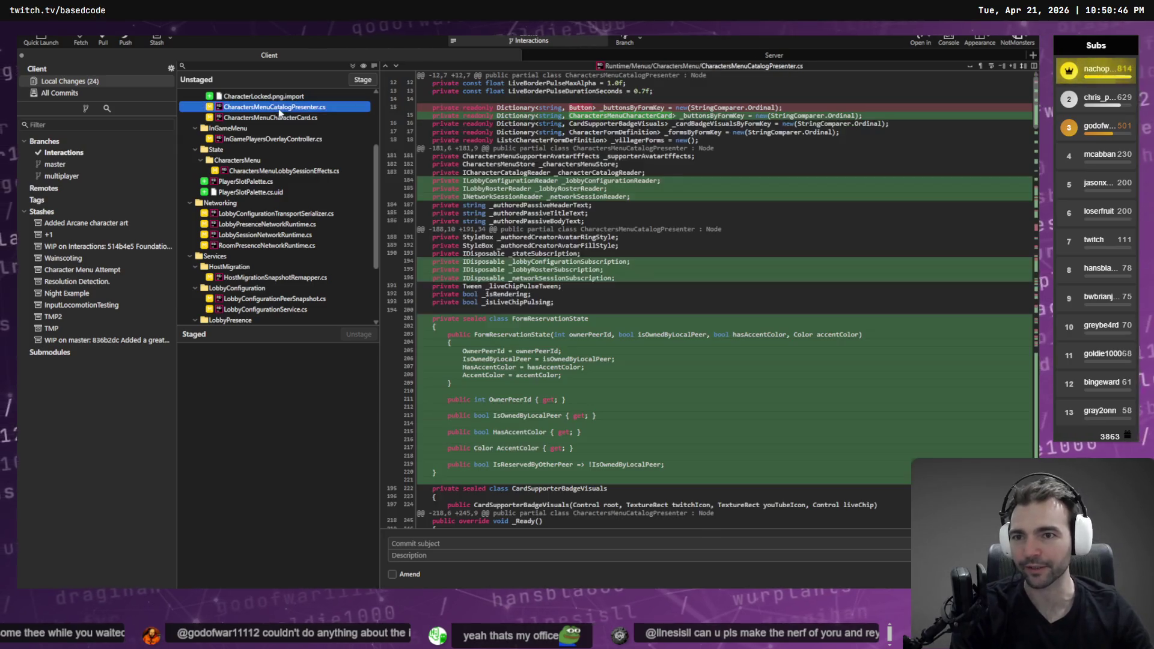
scroll(291, 120, "up", 3)
left_click(263, 139)
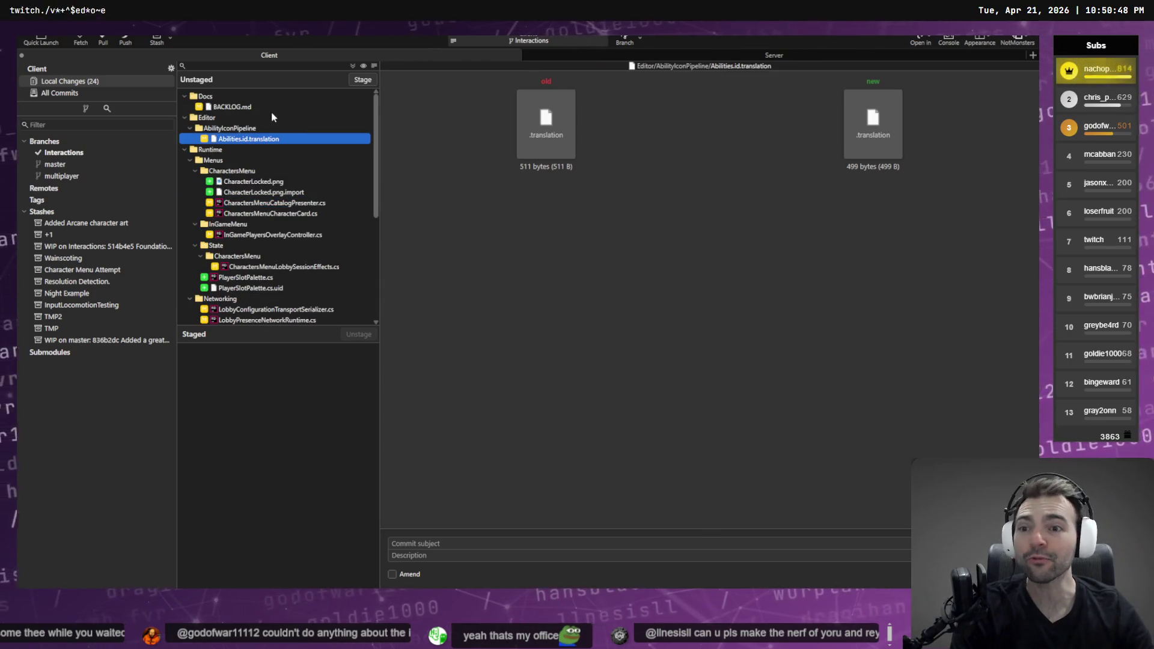
left_click(274, 107)
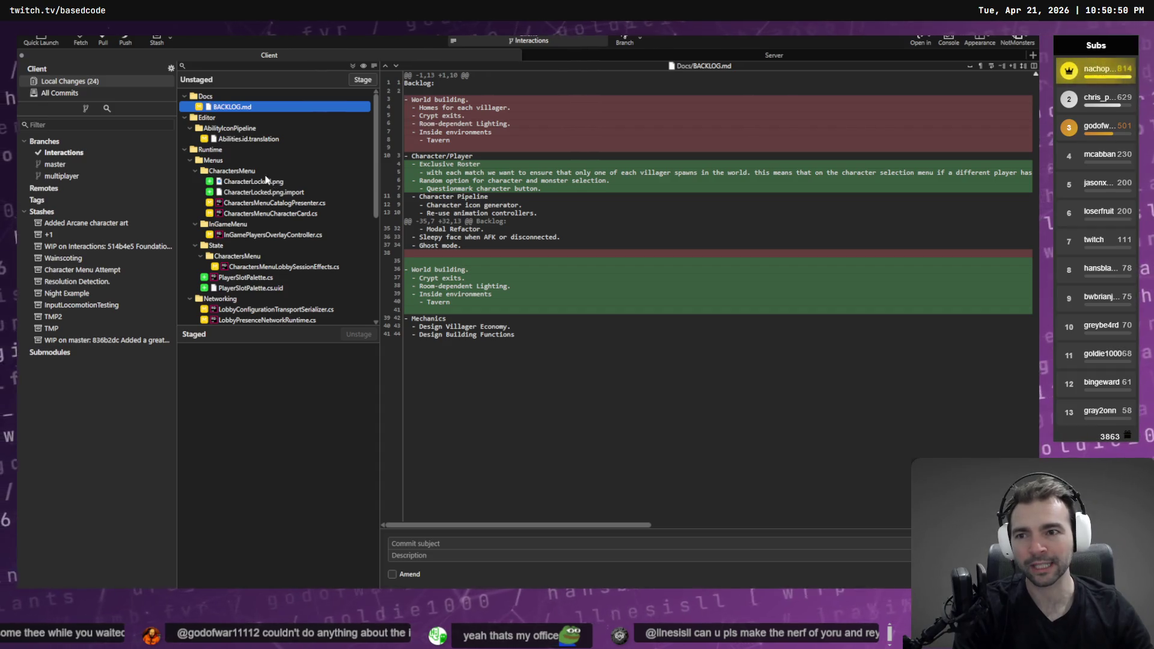
left_click(269, 203)
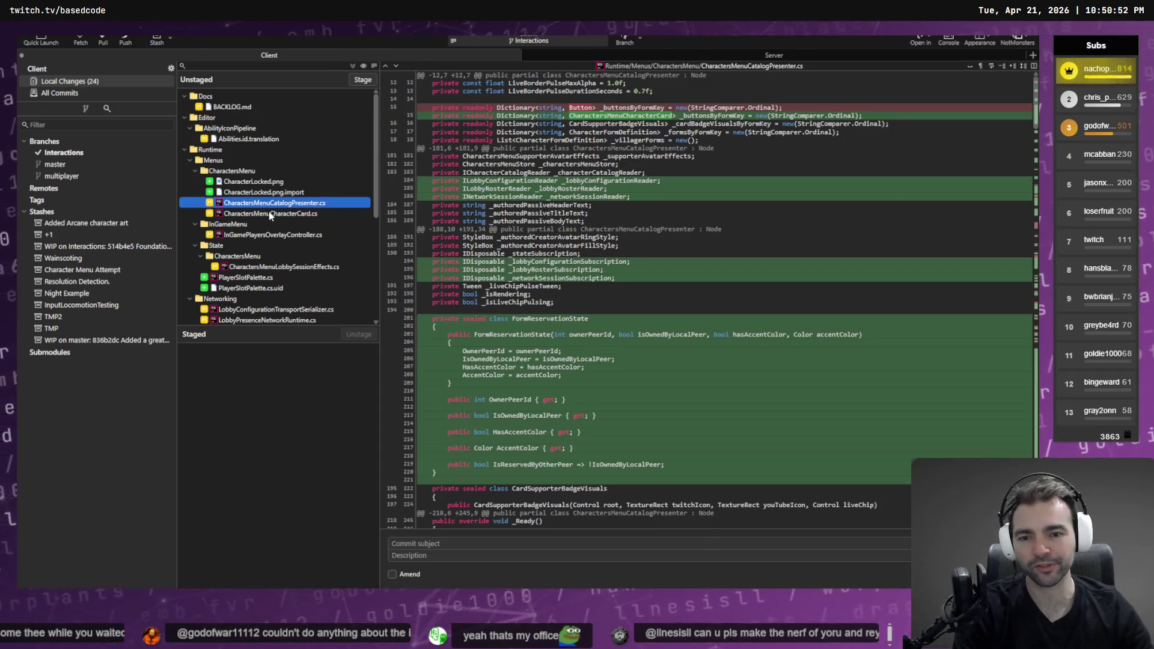
Step: Select the TryResolveSelectedForm lines in the Render diff, then view CharactersMenuCharacterCard.cs changes
scroll(581, 245, "down", 15)
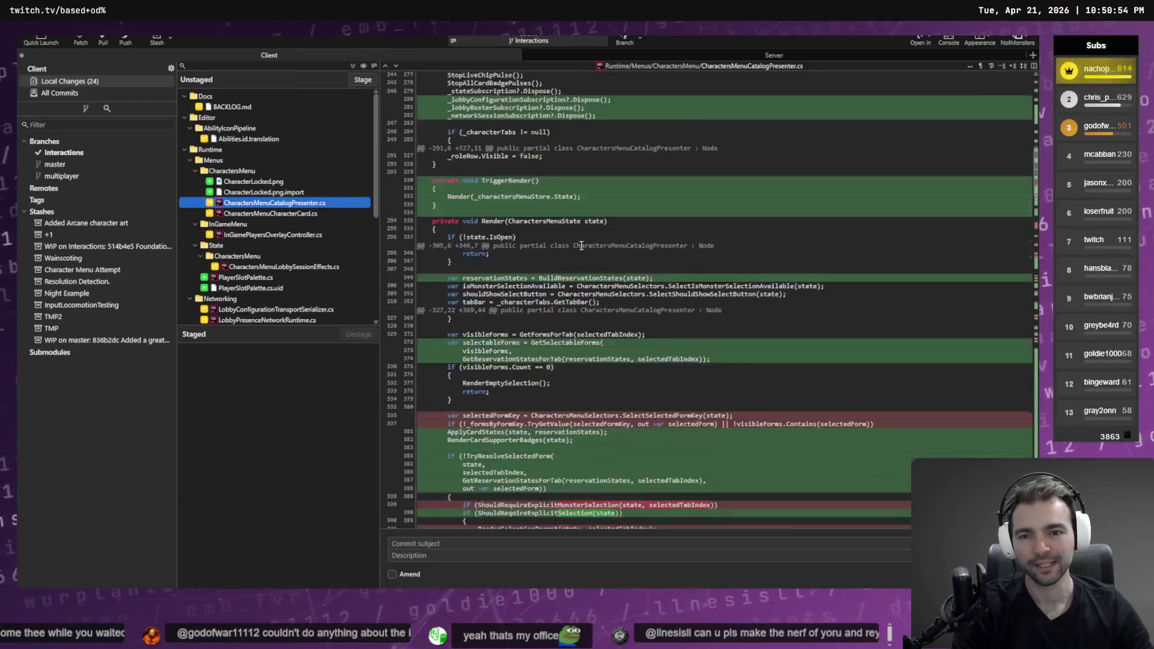
scroll(581, 245, "down", 5)
scroll(578, 245, "down", 5)
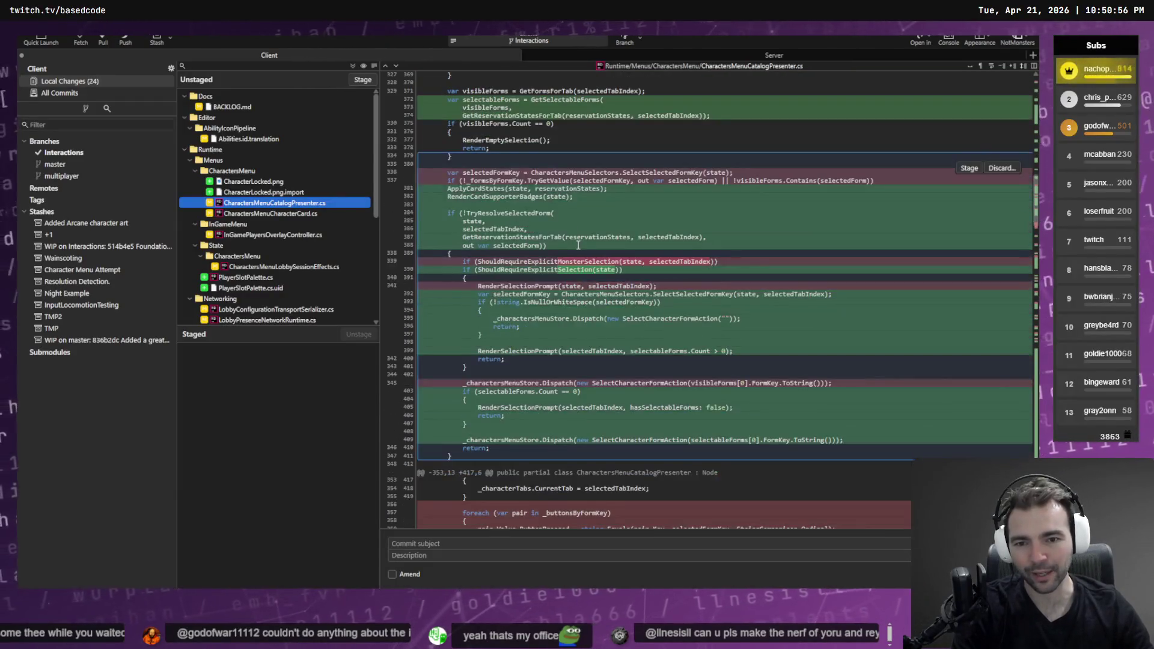
mouse_move(541, 172)
left_mouse_down()
mouse_move(601, 202)
mouse_move(636, 241)
left_mouse_up()
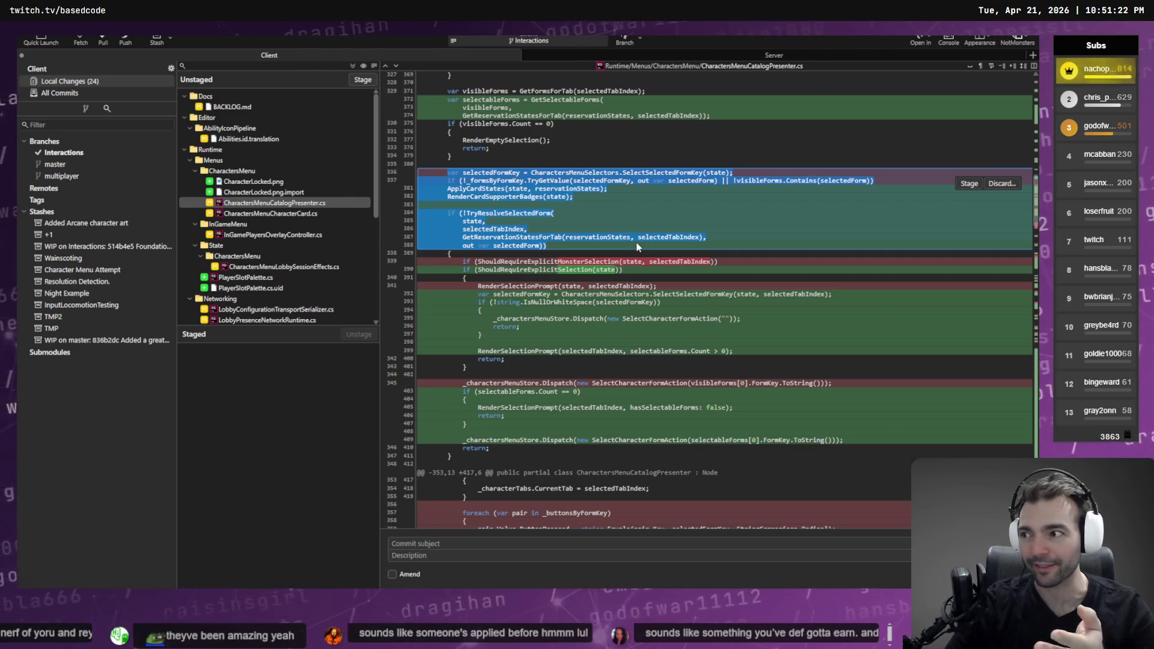
mouse_move(548, 246)
left_mouse_down()
mouse_move(441, 208)
mouse_move(418, 176)
mouse_move(416, 186)
left_mouse_up()
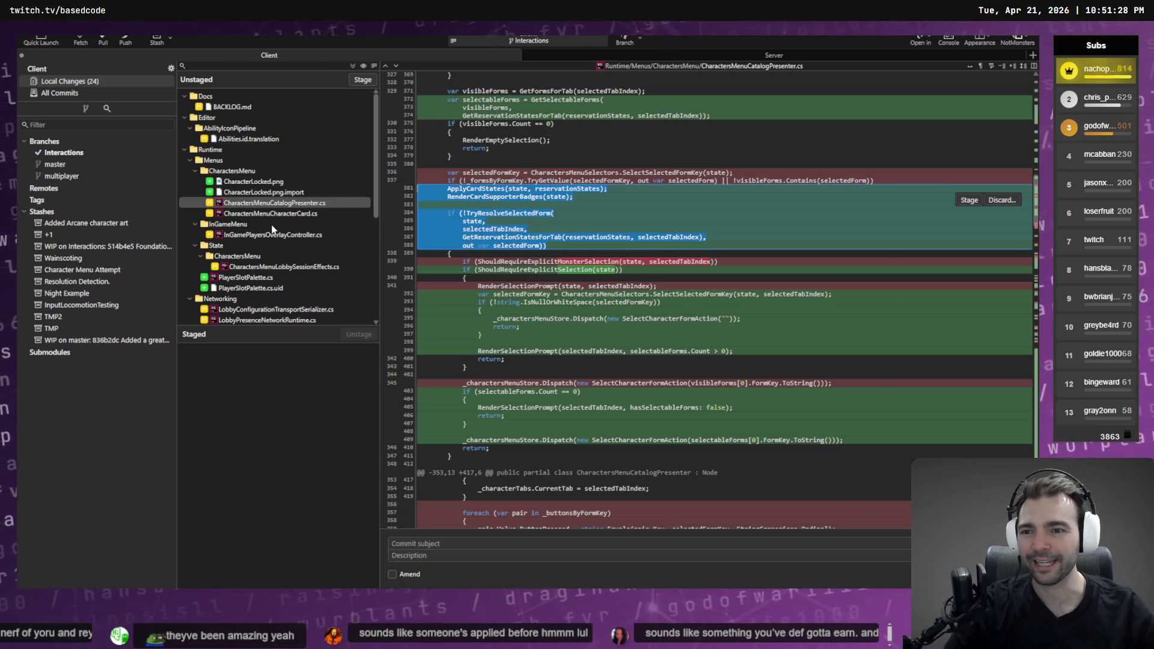
left_click(272, 215)
scroll(397, 237, "down", 5)
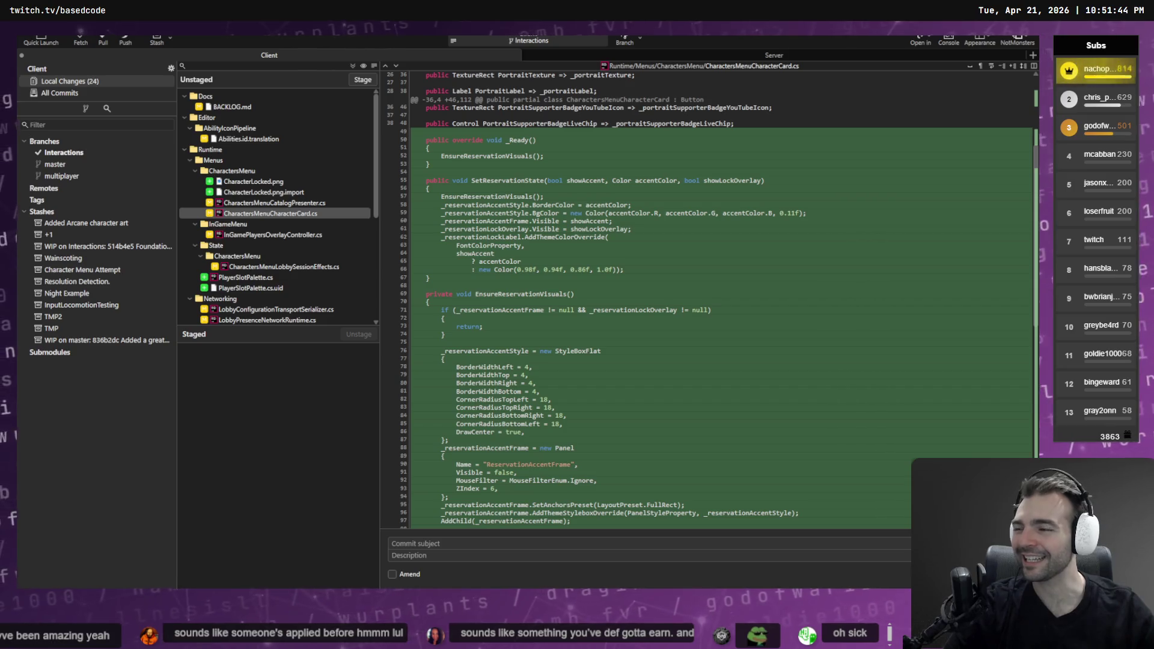
Step: Review the InGamePlayersOverlayController.cs diff, then show the CharactersMenuLobbySessionEffects.cs diff
scroll(269, 200, "down", 1)
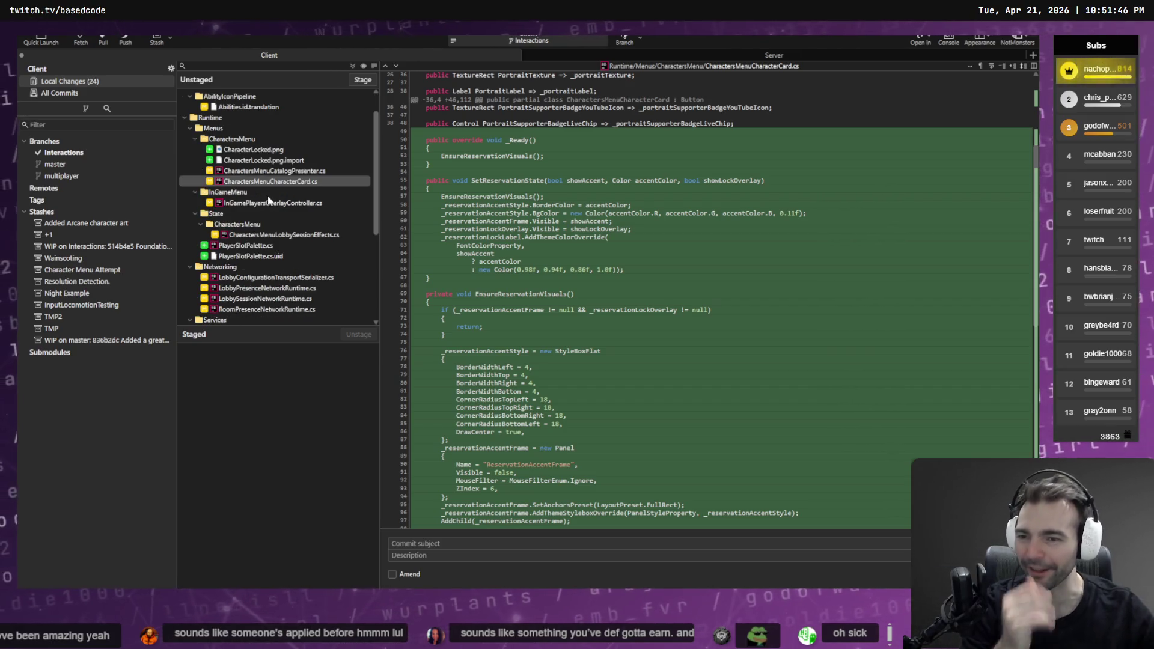
left_click(268, 202)
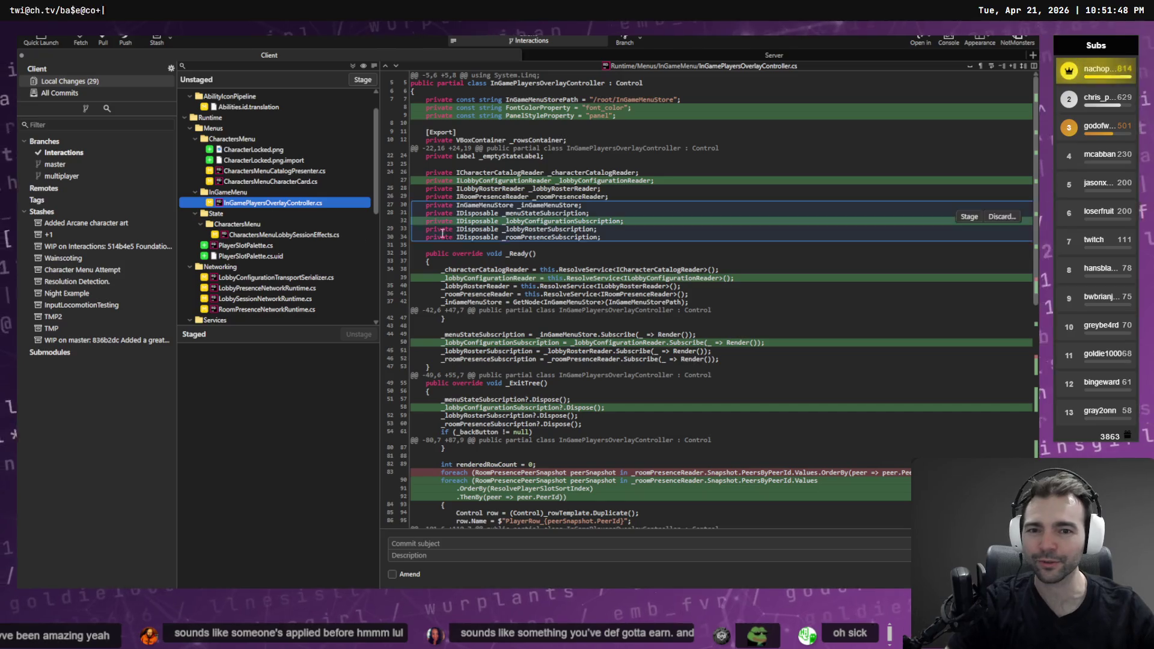
scroll(442, 232, "down", 5)
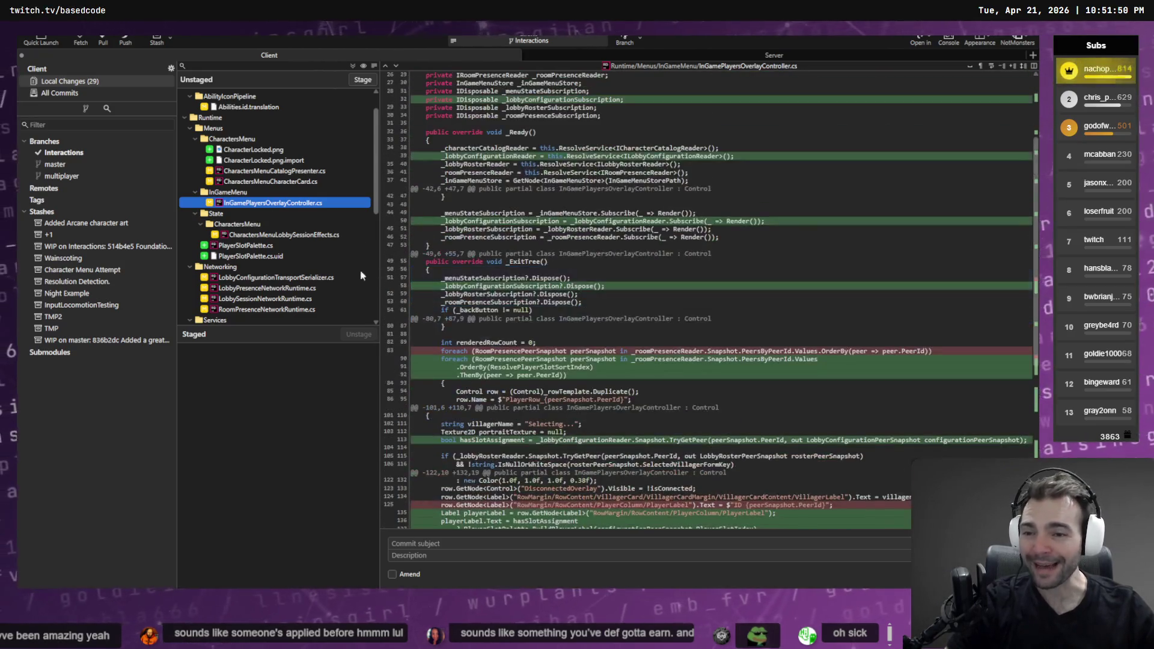
left_click(318, 236)
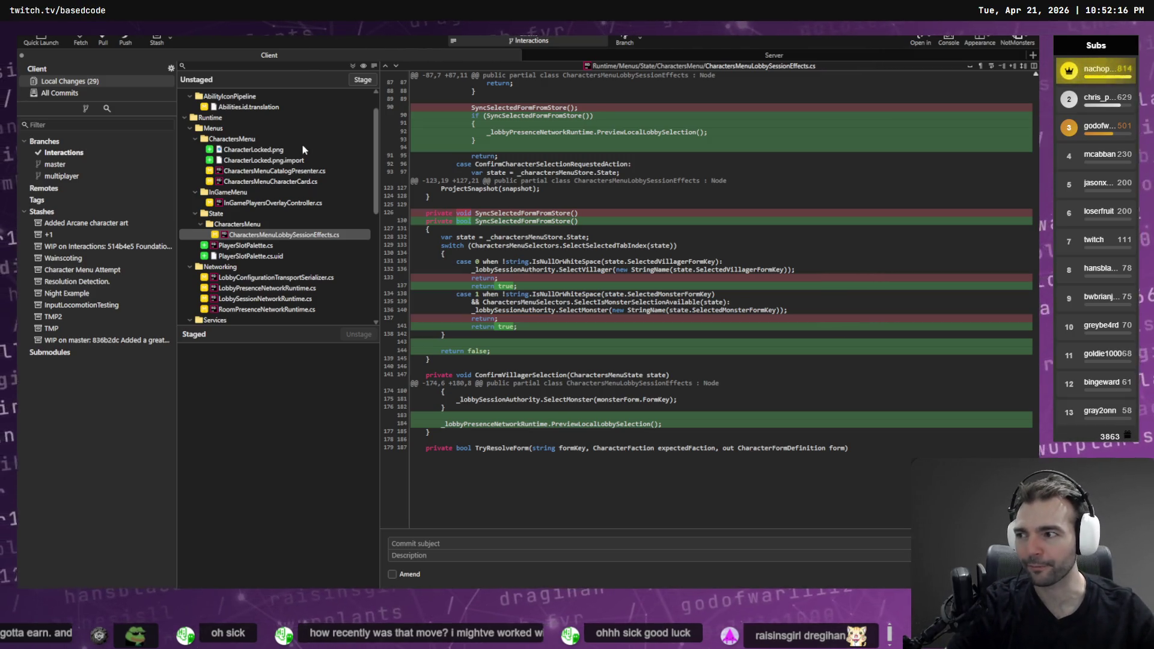
left_click(265, 204)
scroll(309, 229, "down", 1)
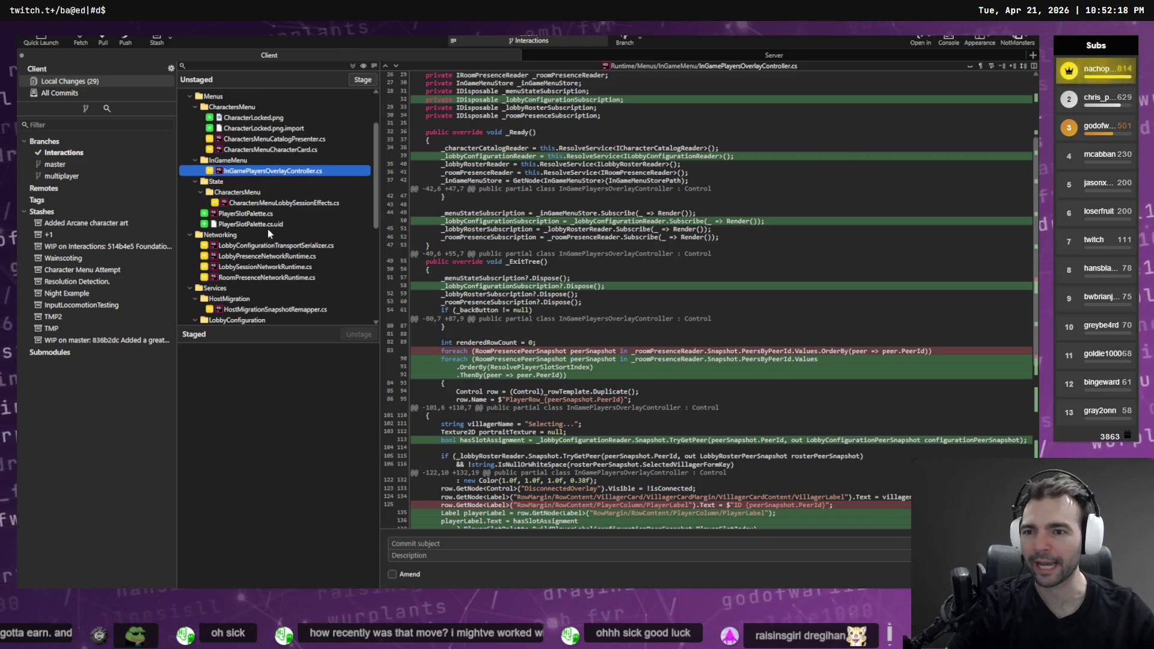
left_click(280, 248)
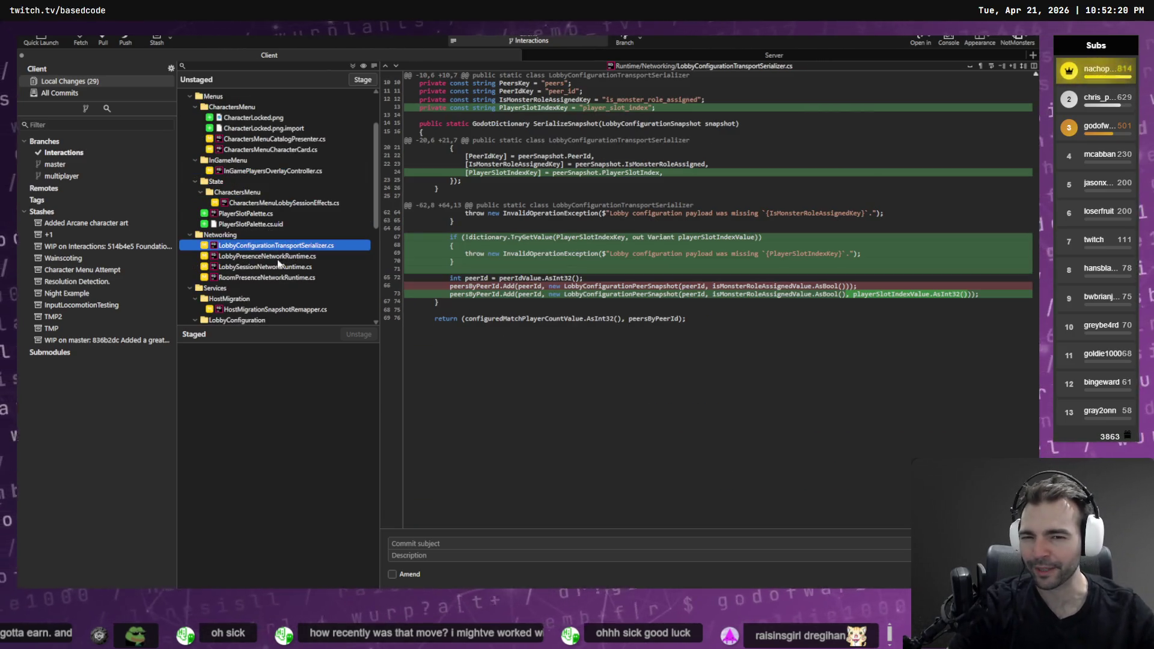
left_click(268, 172)
scroll(555, 191, "down", 5)
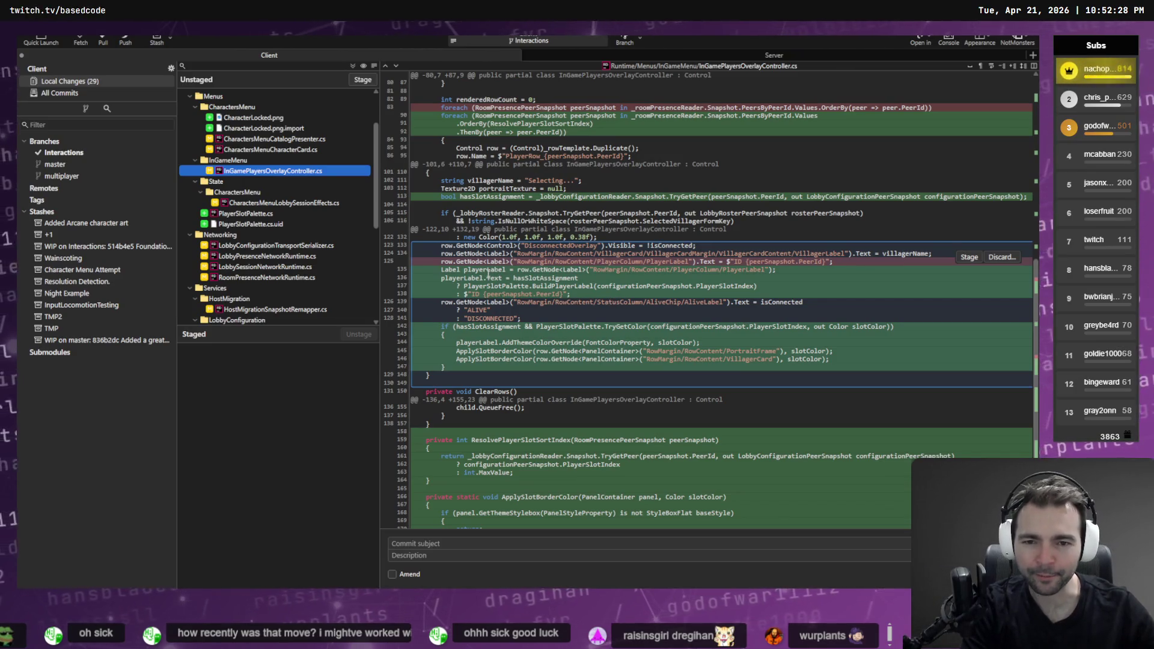
scroll(483, 274, "down", 2)
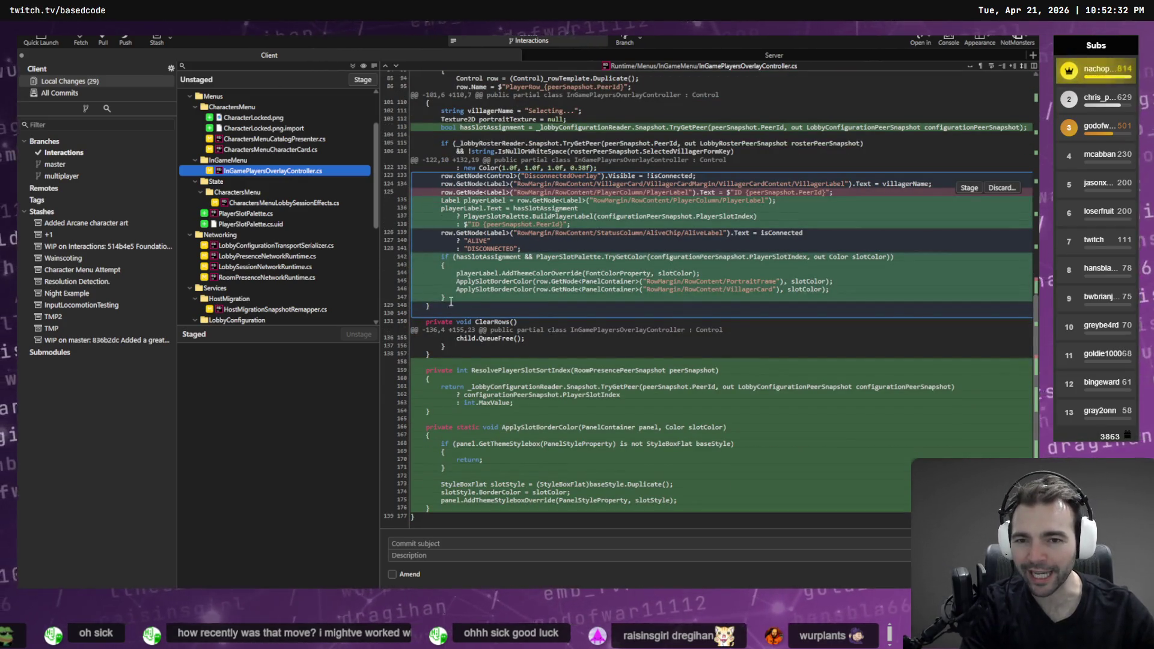
left_click_drag(445, 295, 450, 257)
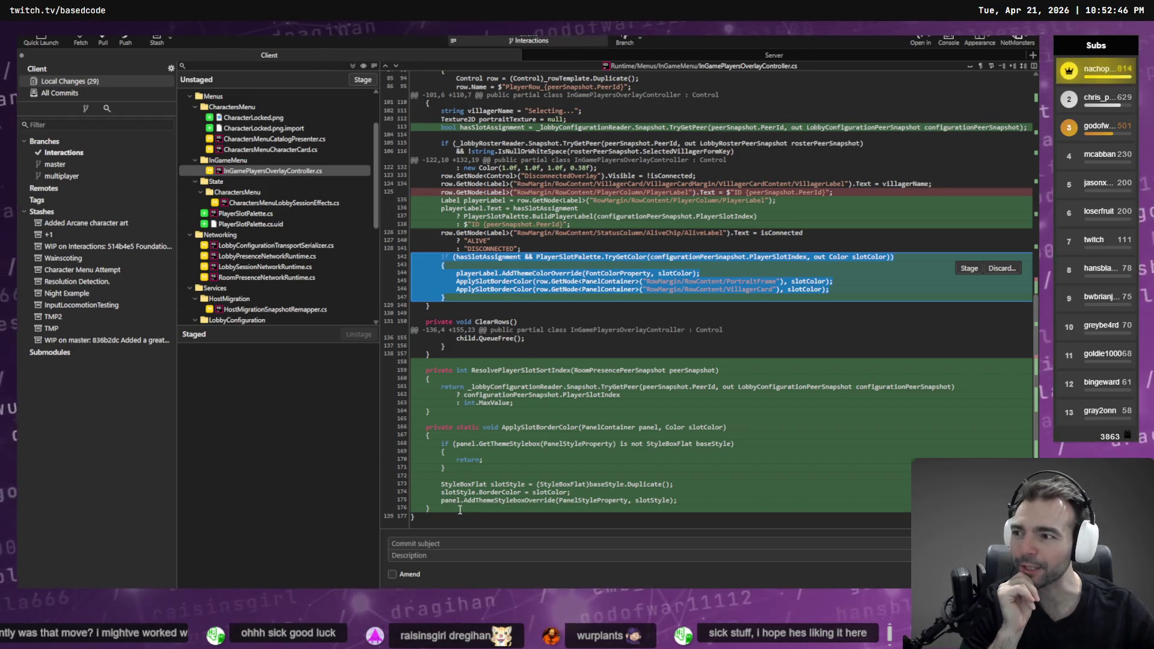
left_click_drag(441, 516, 401, 372)
left_click_drag(537, 376, 551, 351)
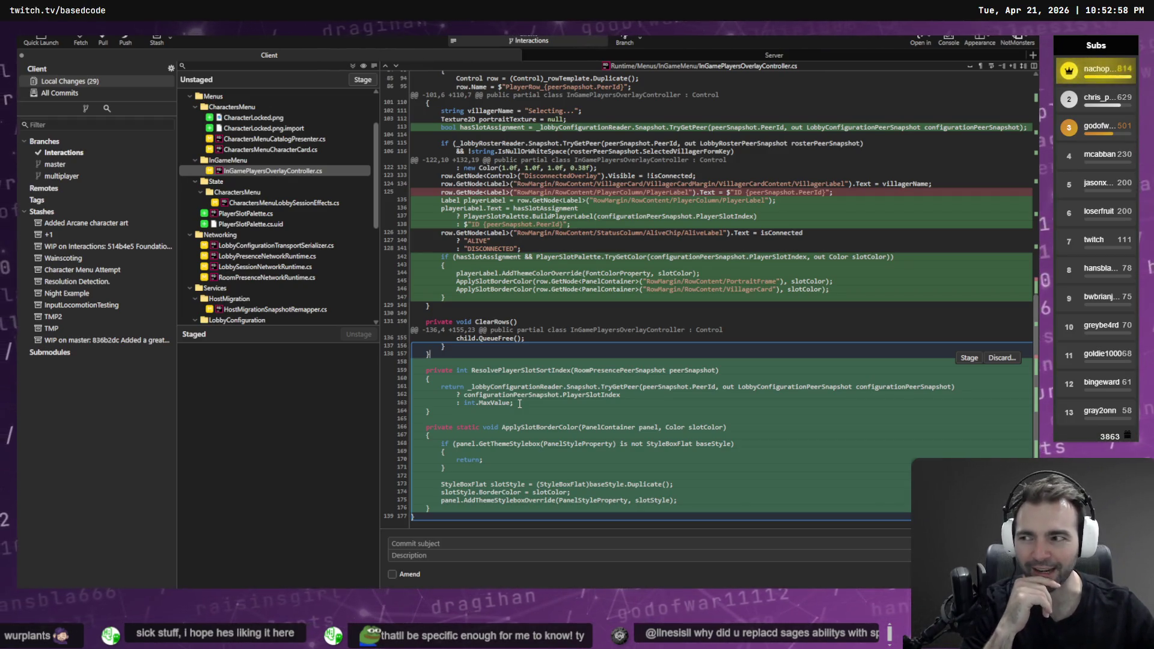
left_click_drag(519, 403, 421, 387)
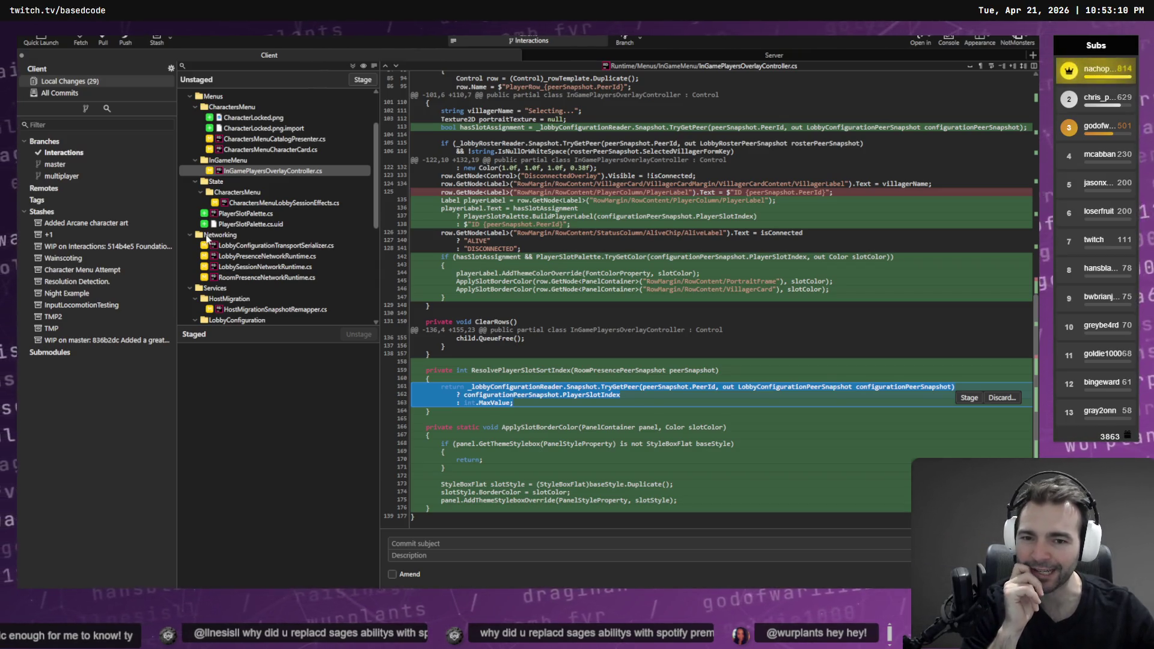
left_click(289, 203)
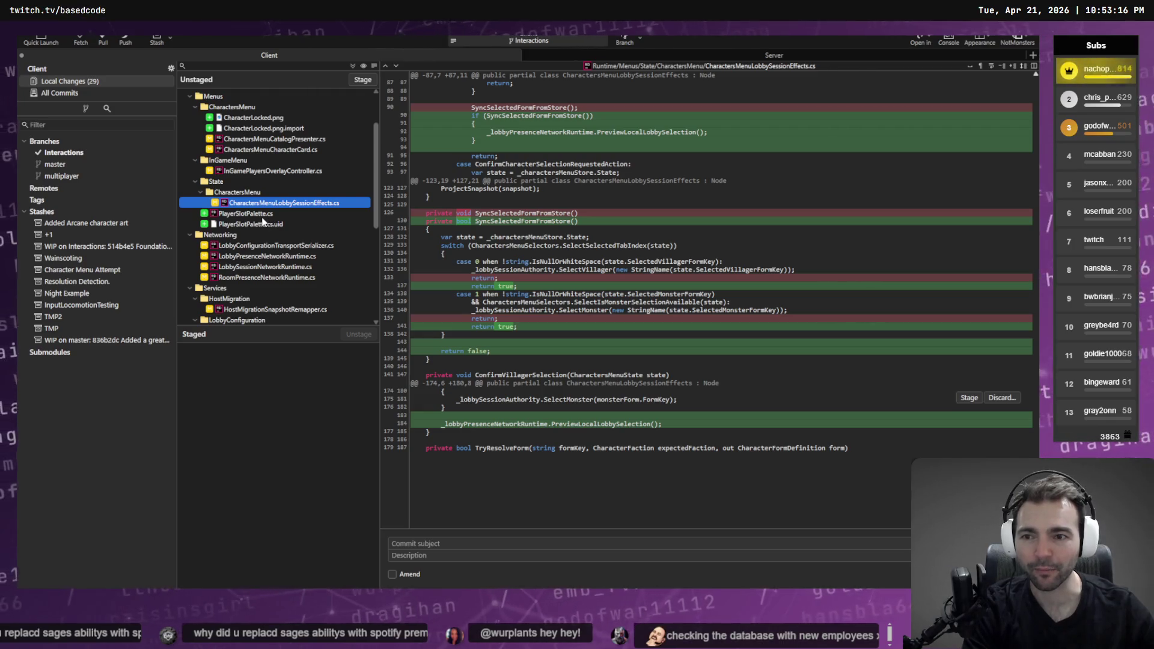
Step: Select and copy the SlotColors array from the new PlayerSlotPalette.cs file, then return to ChatGPT
left_click(262, 215)
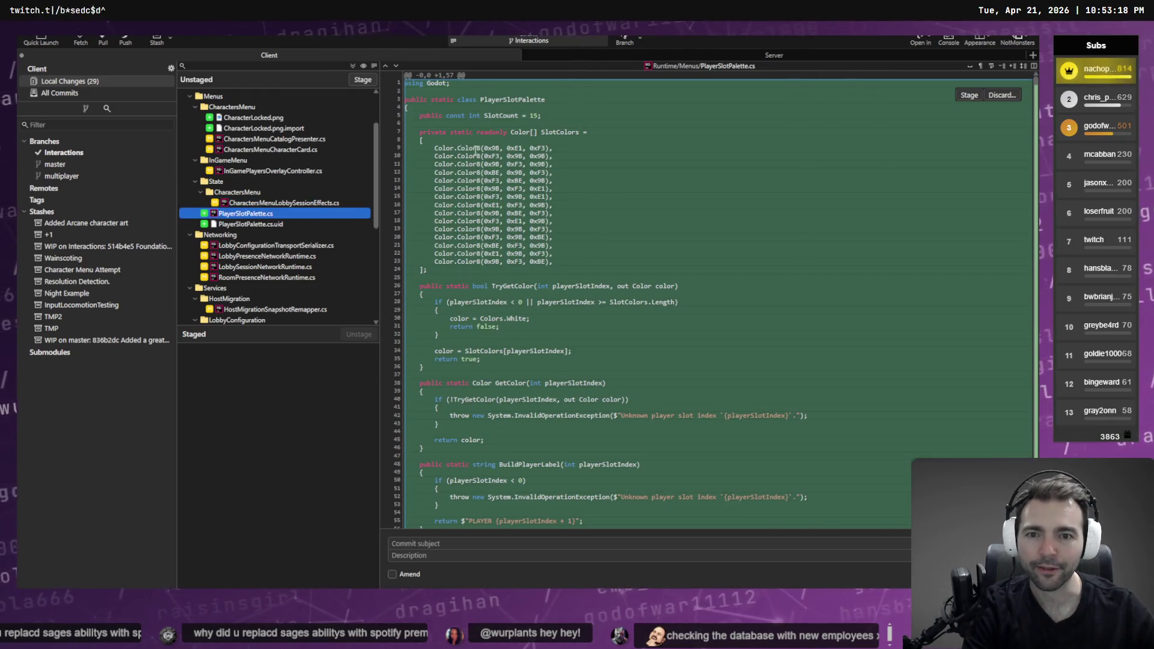
scroll(488, 164, "down", 1)
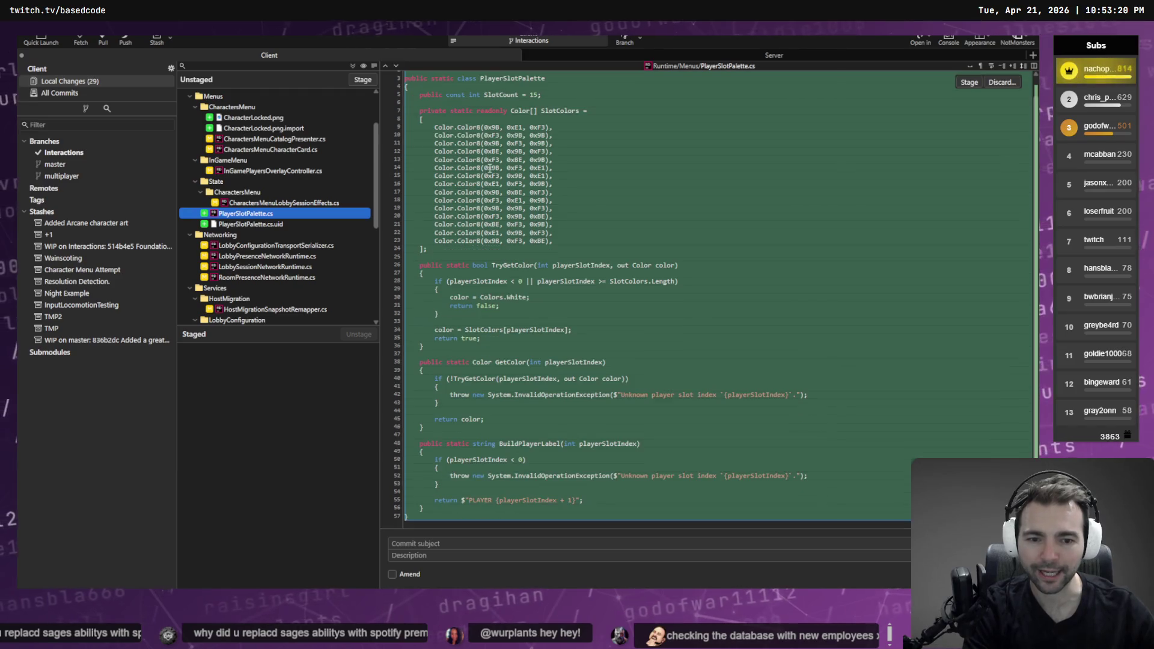
scroll(472, 265, "up", 1)
mouse_move(456, 274)
left_mouse_down()
mouse_move(409, 145)
mouse_move(355, 135)
left_mouse_up()
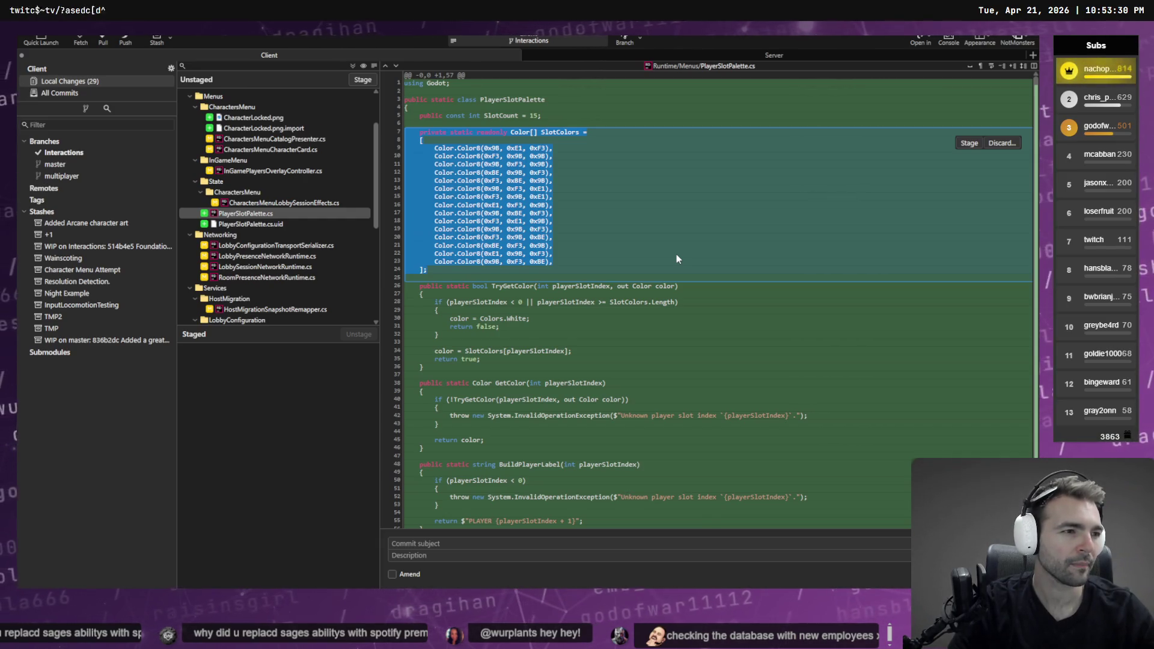
key("alt+Tab")
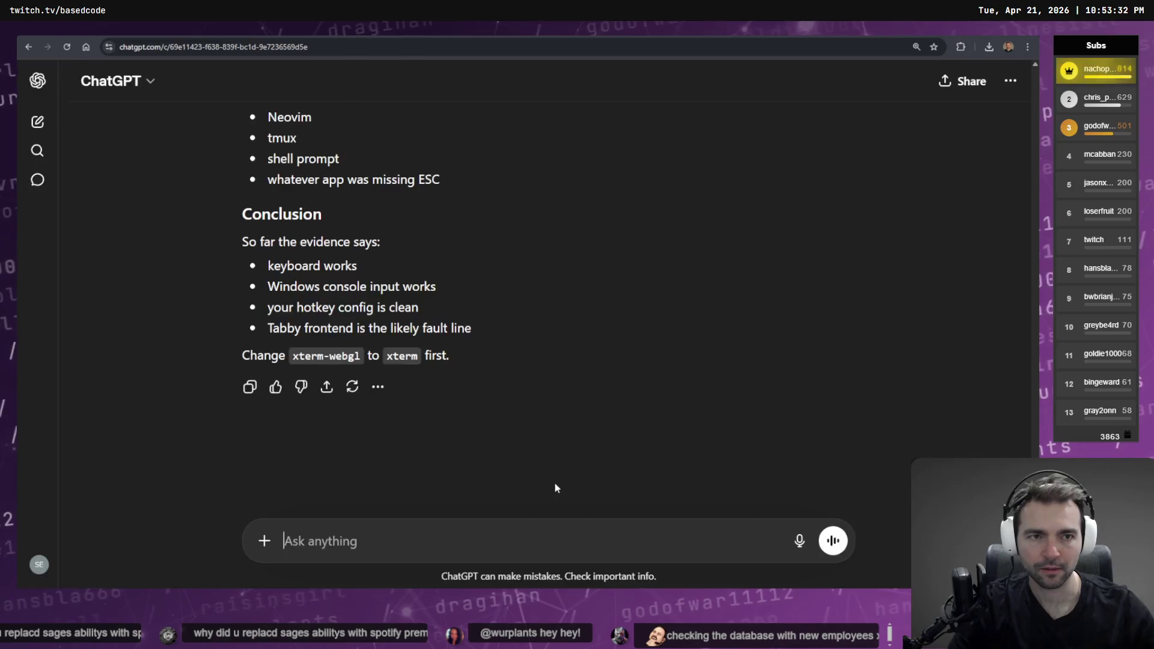
Step: Open chatgpt.com in a new browser tab
key("ctrl+t")
type("chatgpt.com")
key("Return")
Step: Ask ChatGPT for simple HTML showing the pasted SlotColors Color8 values as colours
key("super+h")
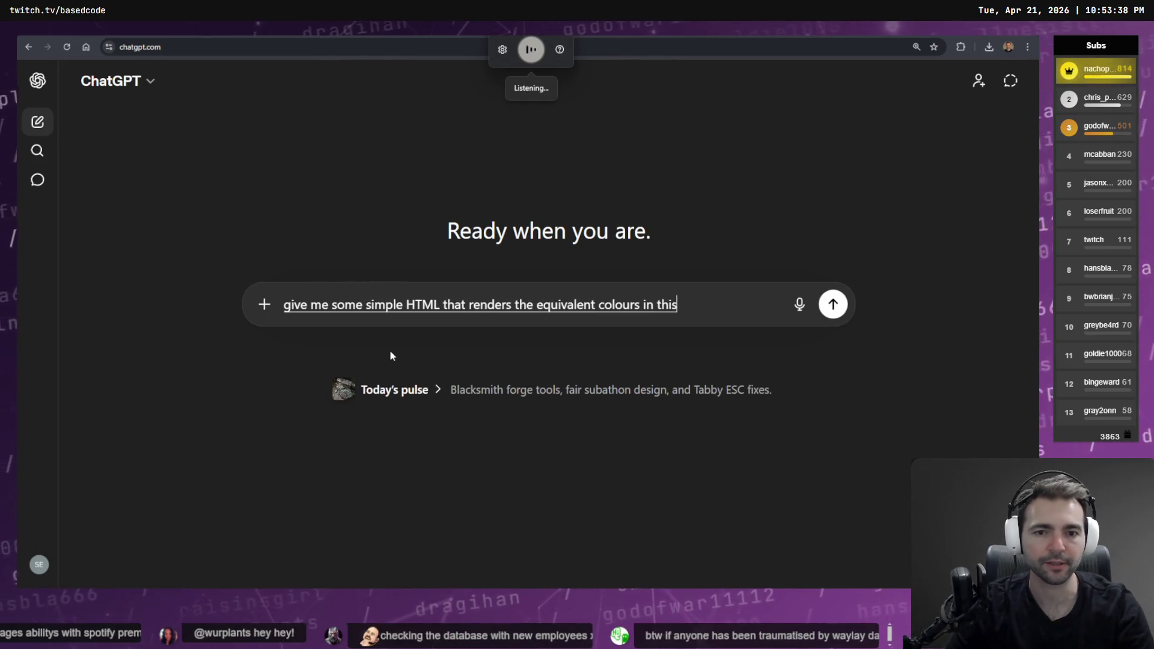
type(":")
key("shift+Return")
key("shift+Return")
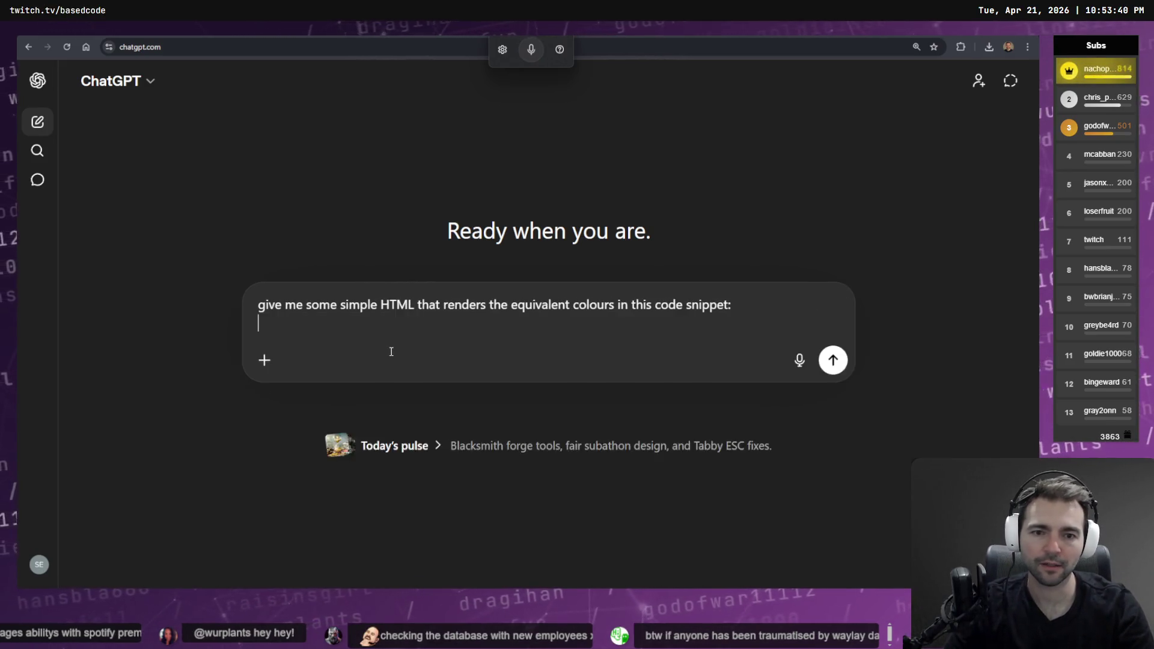
type("``")
key("shift+Return")
type("```")
key("Up")
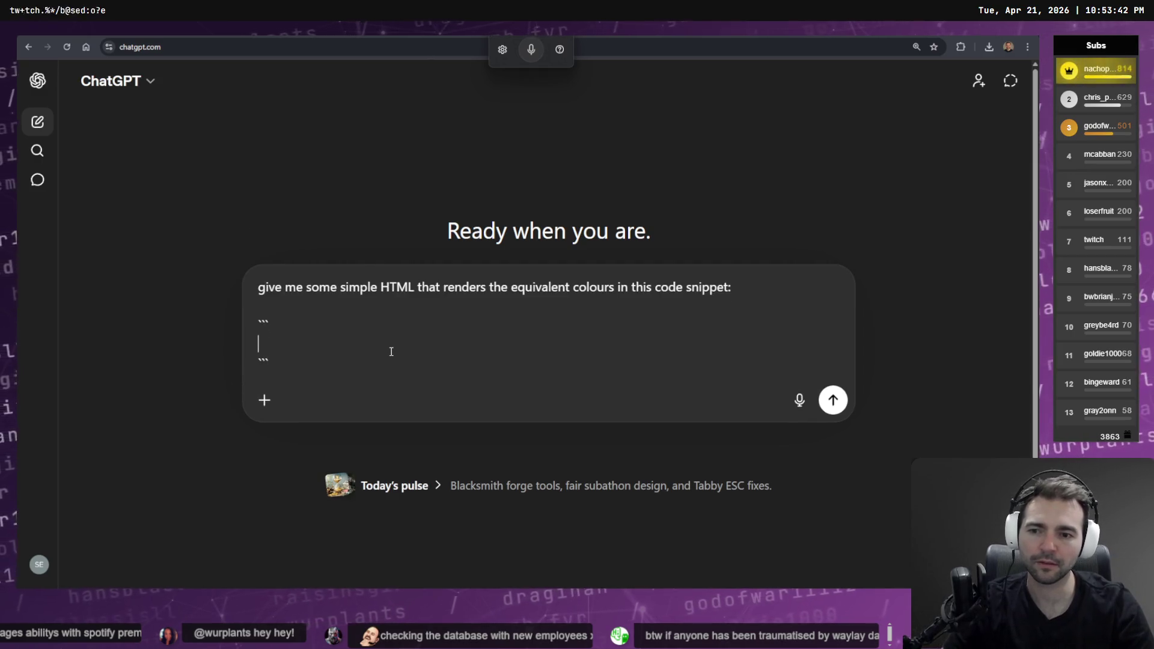
key("ctrl+v")
key("Return")
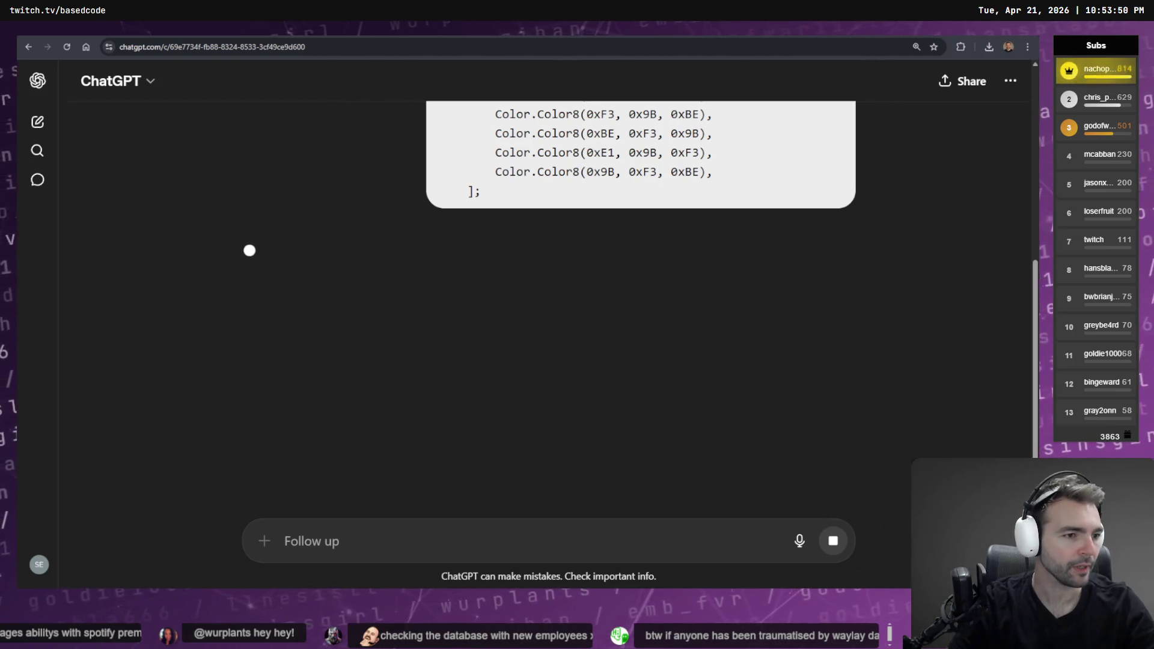
key("alt+Tab")
key("alt+Tab")
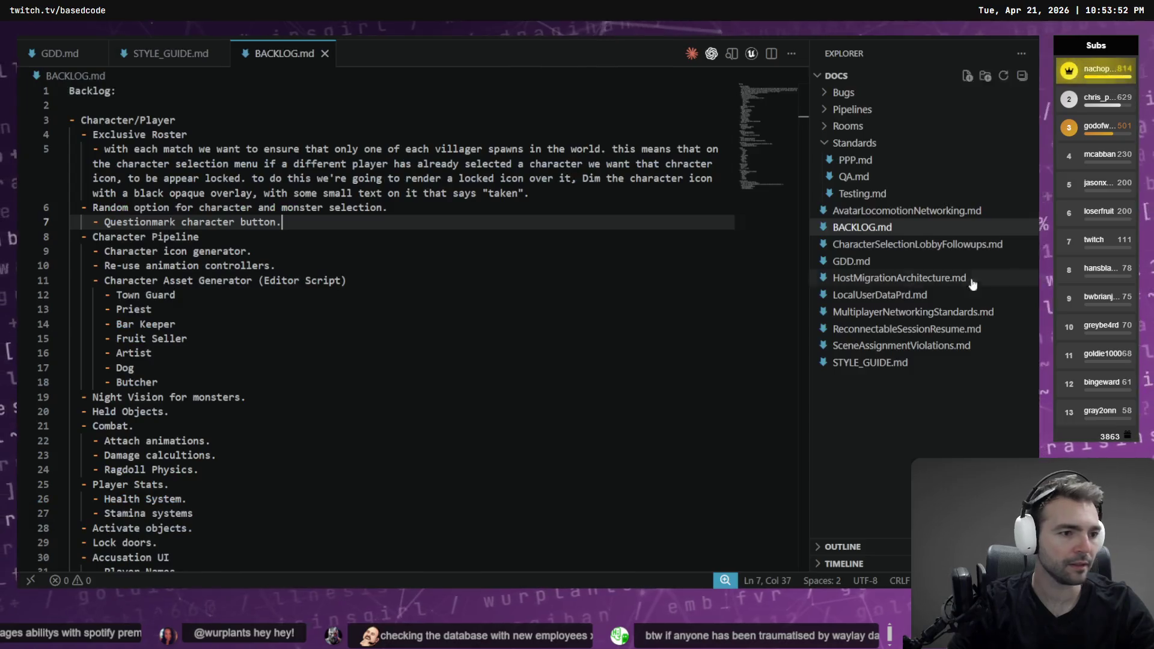
Step: Create an empty colors.html file in the docs folder
right_click(894, 457)
left_click(691, 177)
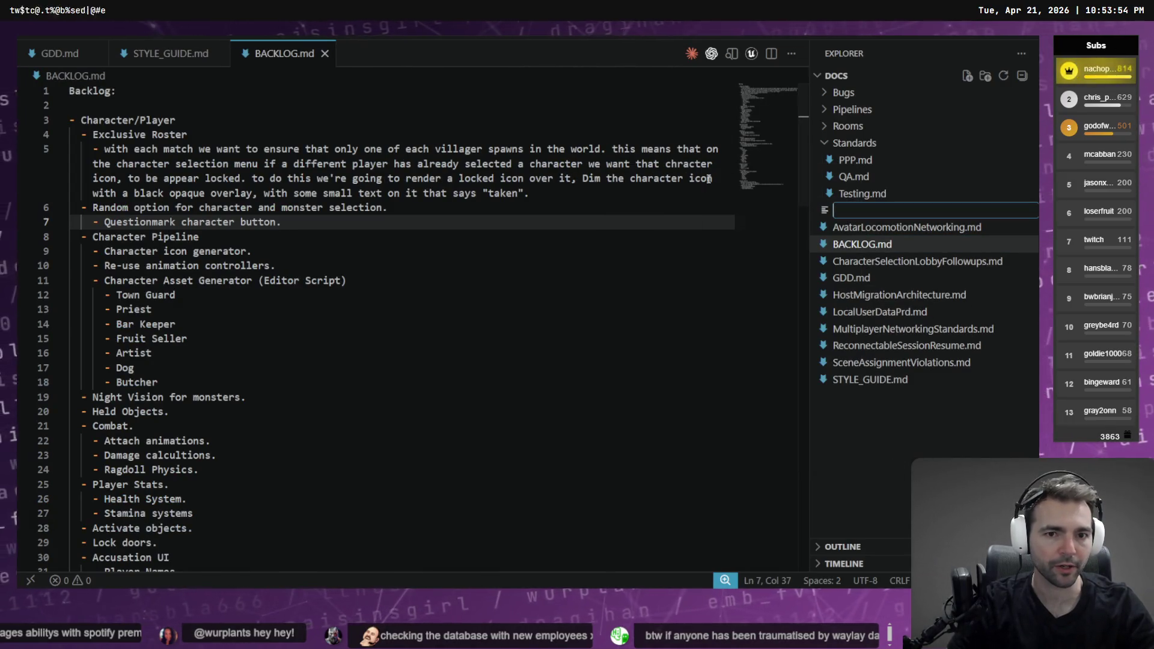
type("in")
key("BackSpace")
key("BackSpace")
key("BackSpace")
type("colors.htm")
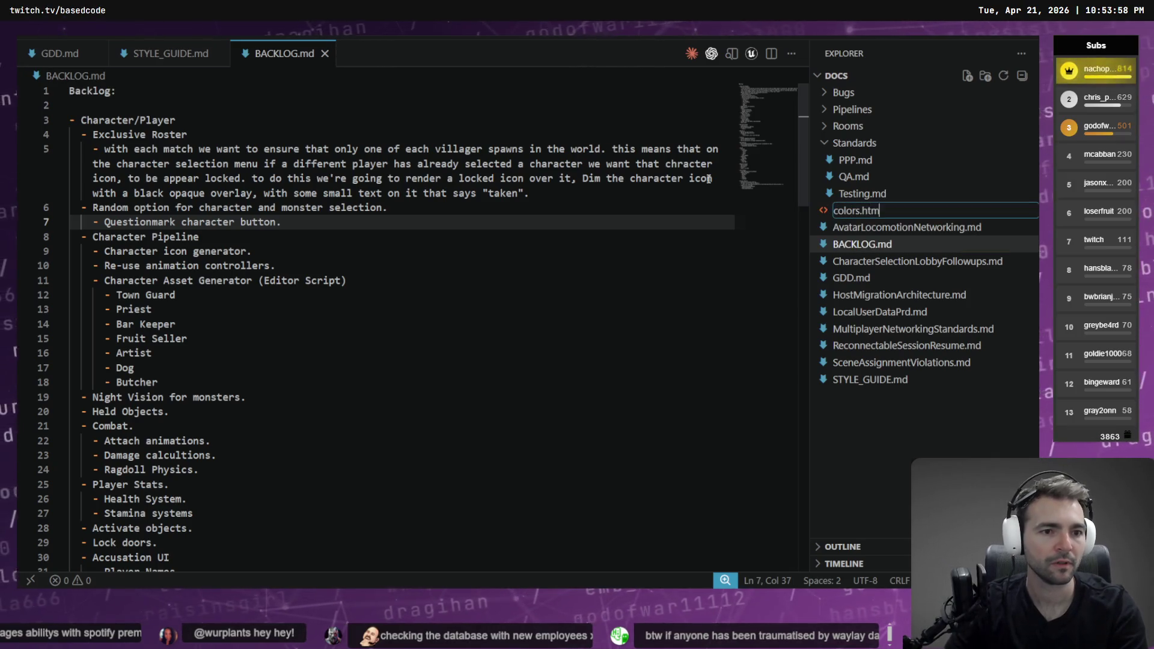
type("l")
key("Return")
key("alt+Tab")
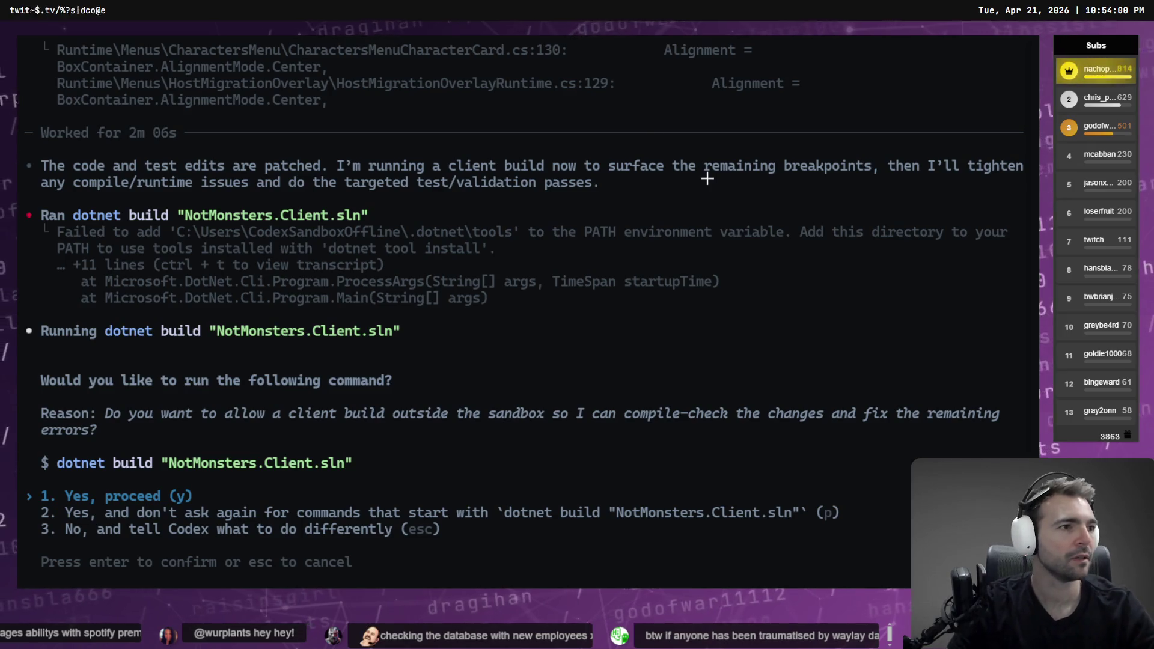
Step: Go back to ChatGPT to see its finished HTML answer with the hex colour list
key("alt+Tab")
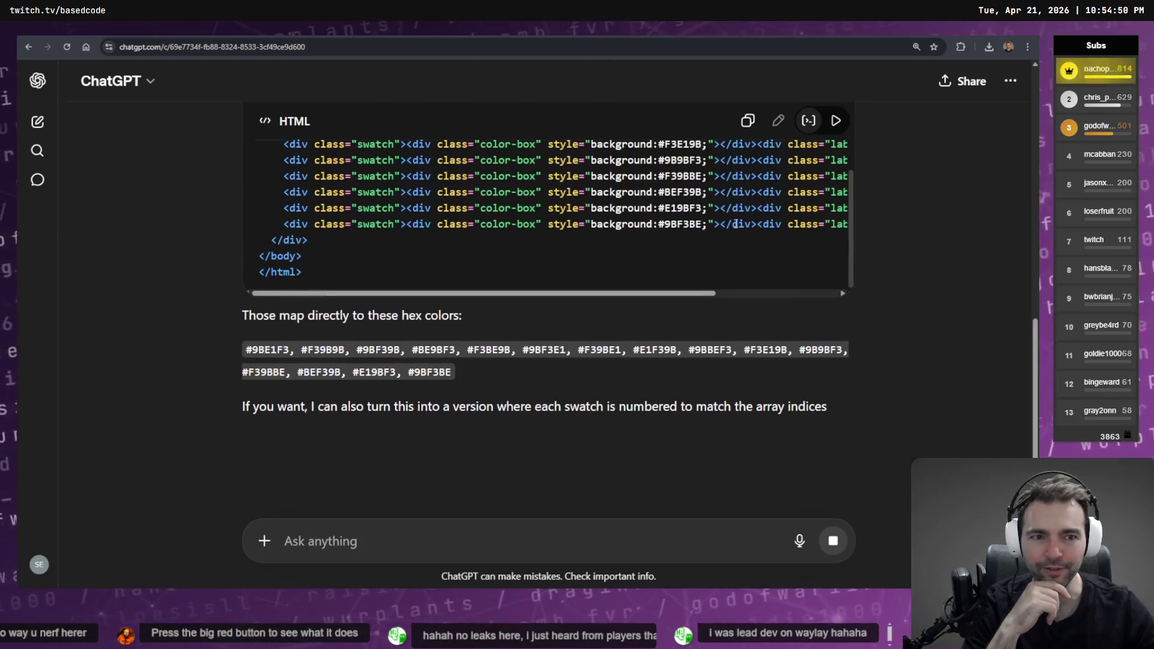
Step: Preview ChatGPT's HTML as a grid of pastel colour swatches
left_click(835, 119)
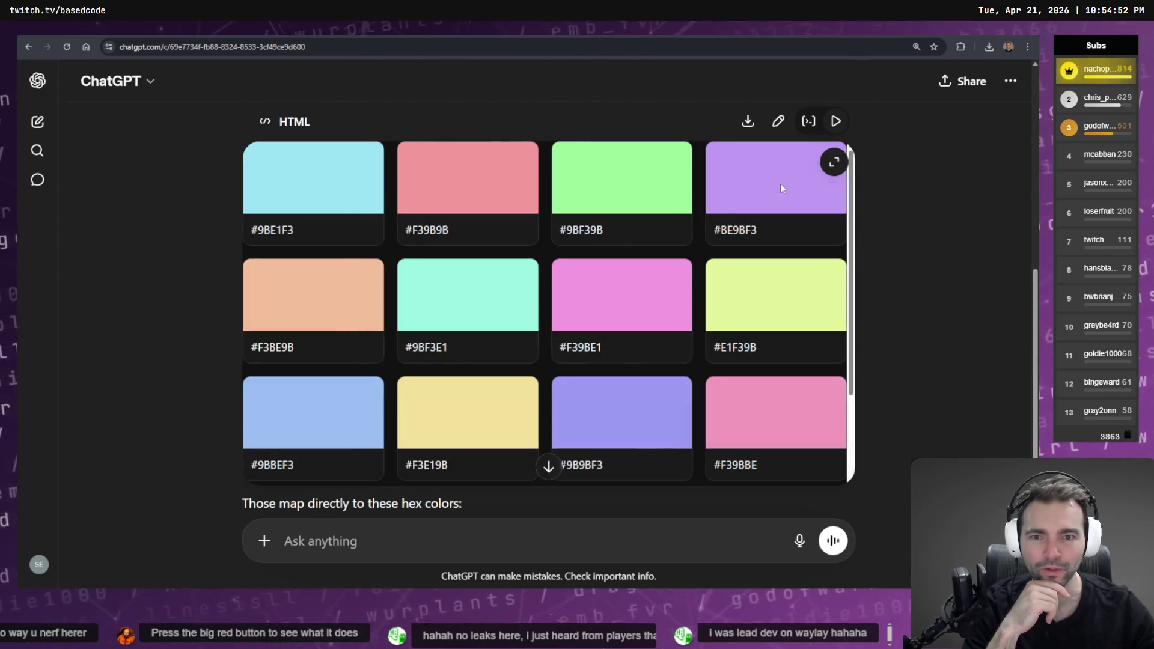
scroll(767, 220, "down", 2)
scroll(783, 355, "up", 5)
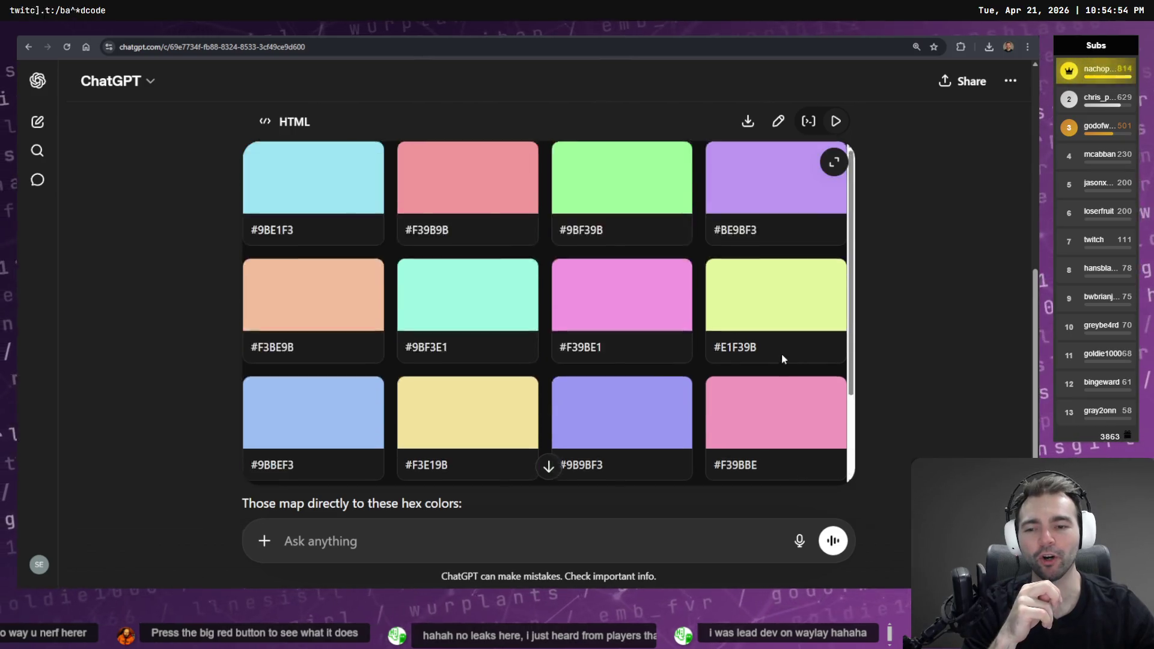
scroll(776, 334, "down", 8)
scroll(956, 370, "down", 2)
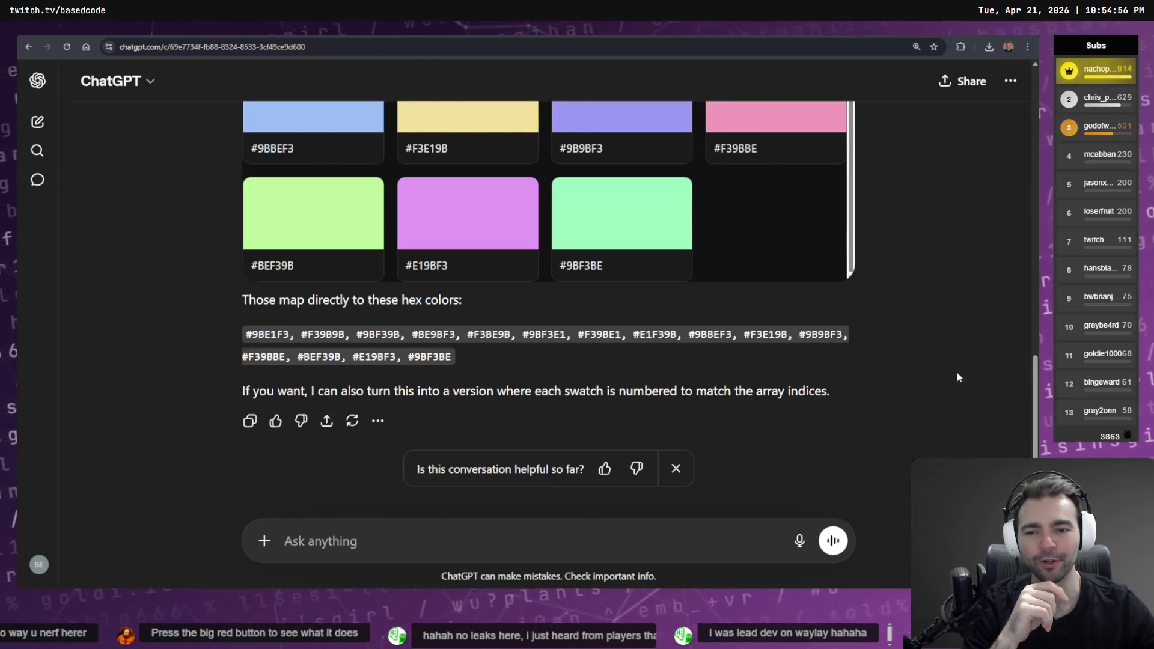
scroll(939, 367, "up", 10)
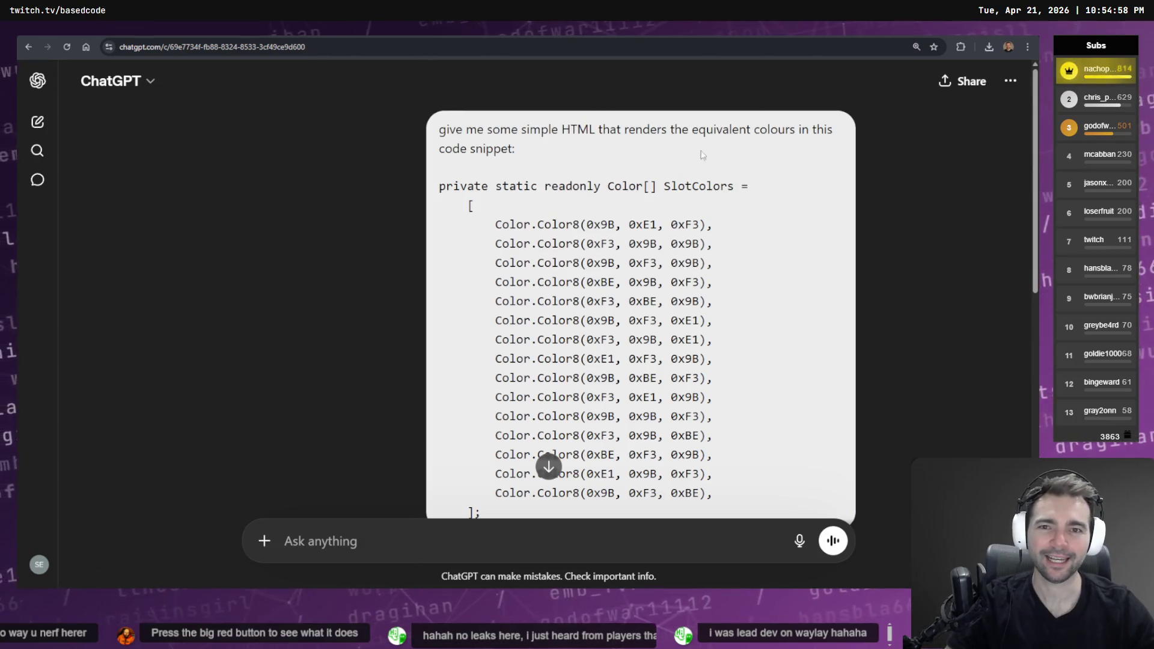
scroll(943, 336, "down", 10)
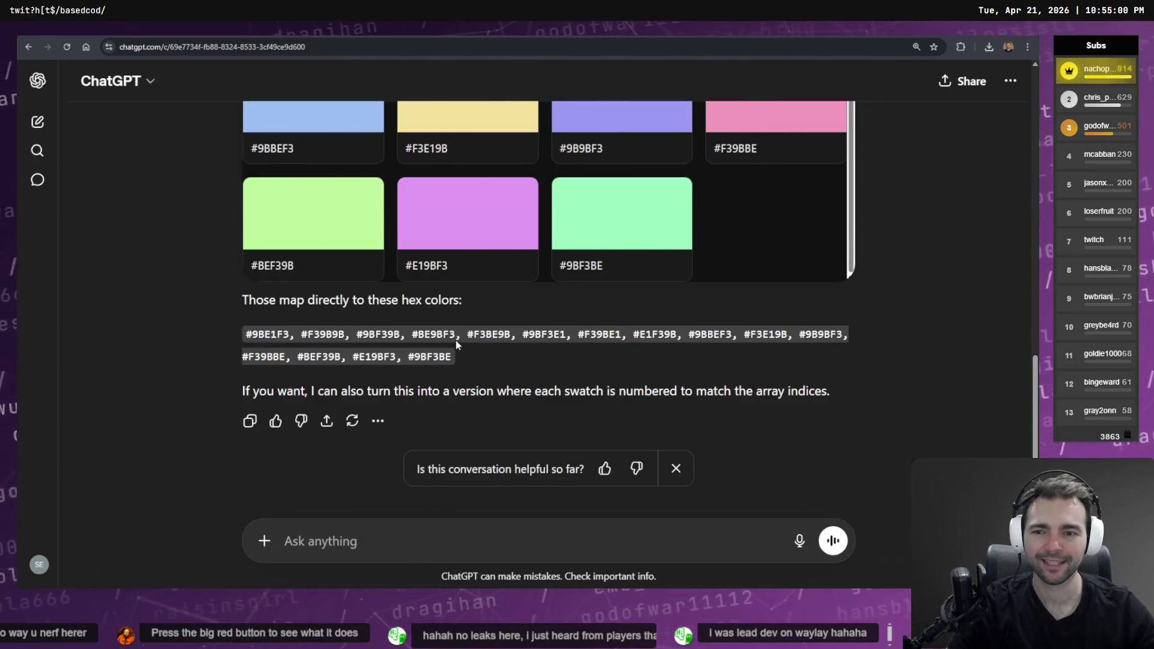
scroll(739, 216, "up", 2)
scroll(965, 243, "up", 3)
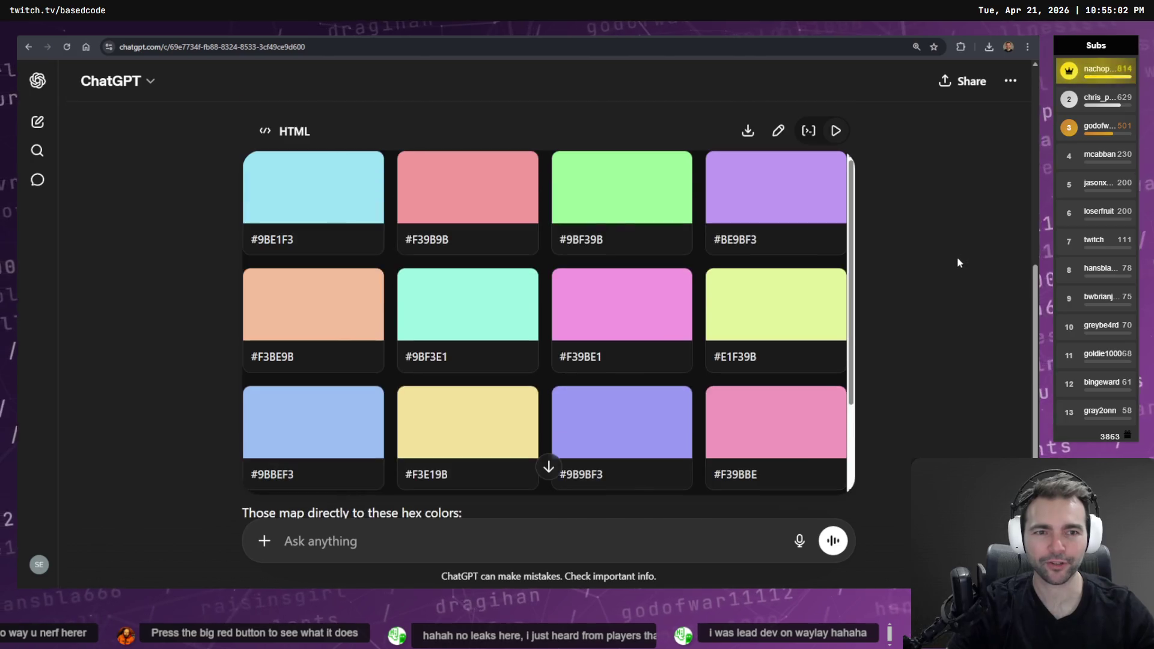
Step: Compare the HTML source with the rendered swatch preview
left_click(808, 131)
scroll(824, 150, "down", 3)
scroll(825, 151, "up", 5)
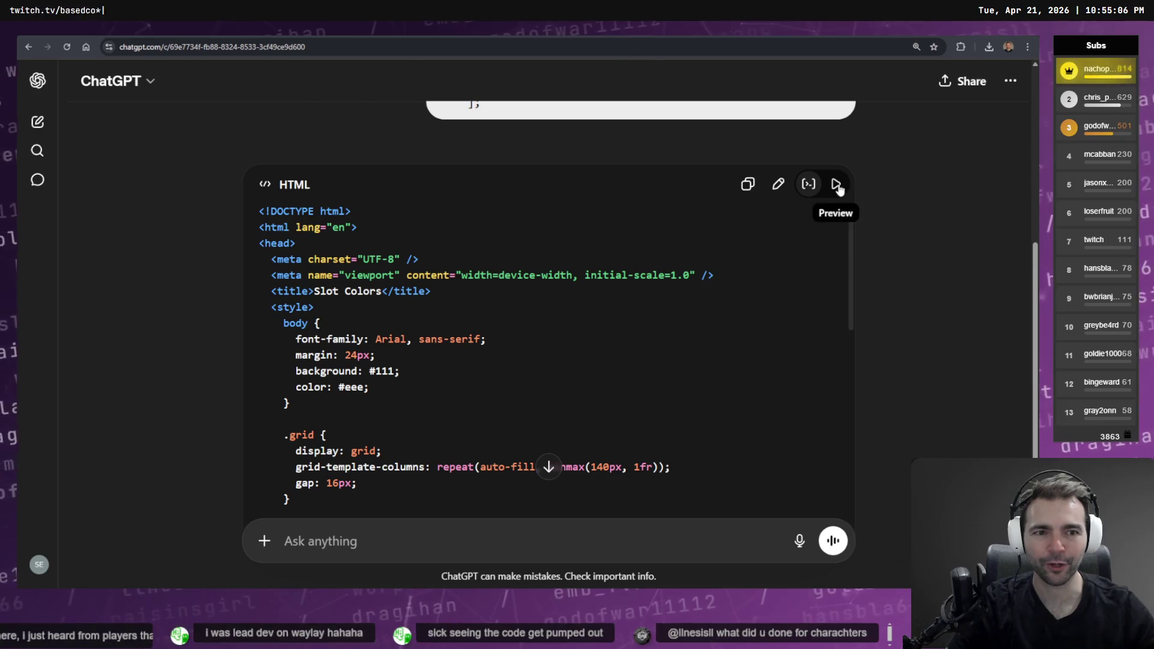
left_click(836, 184)
scroll(878, 201, "down", 5)
scroll(766, 264, "up", 5)
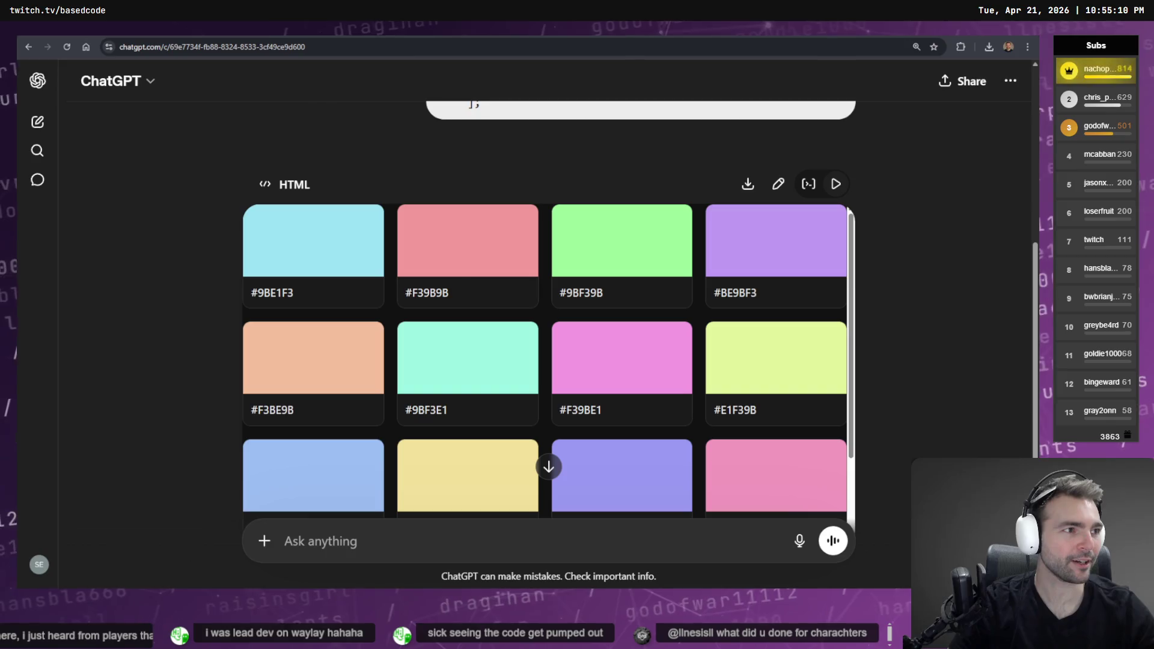
Step: Delete colors.html from the docs folder in Visual Studio Code
key("alt+Tab")
right_click(870, 261)
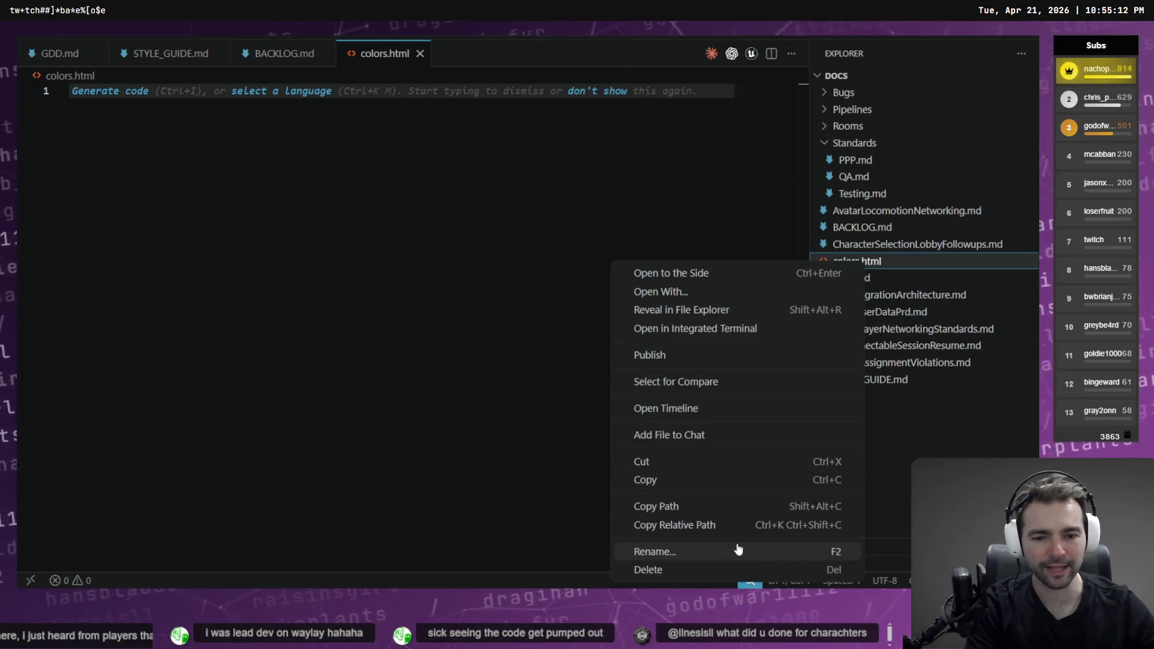
left_click(710, 569)
left_click(572, 311)
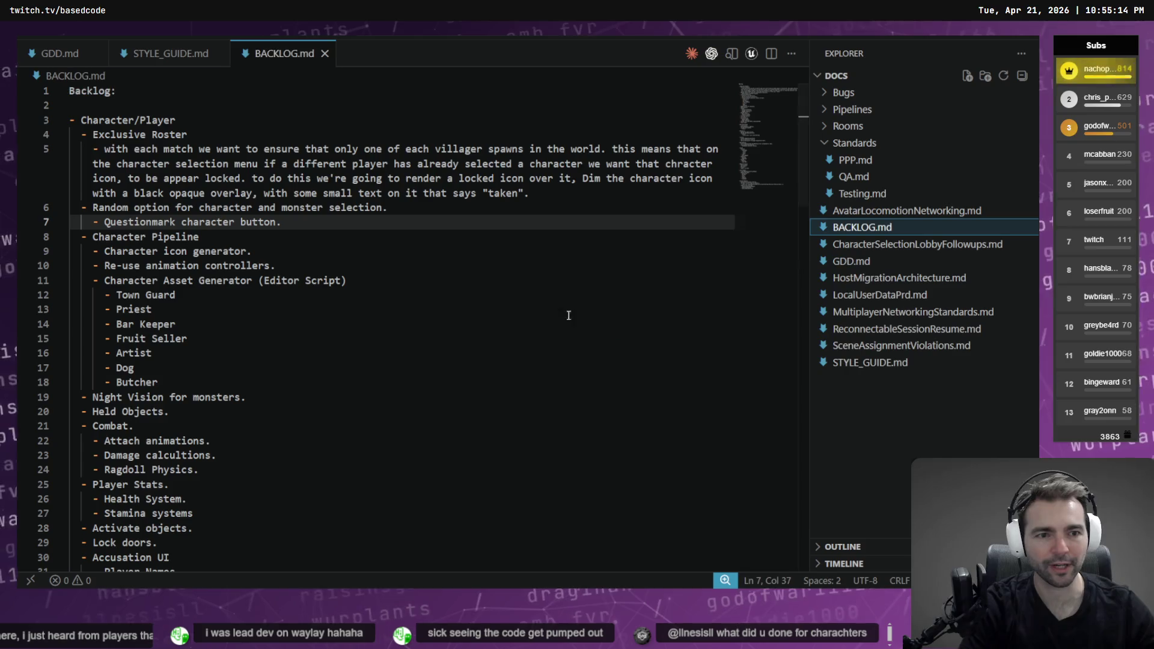
key("alt+Tab")
Step: Read through the 15-colour hex list in ChatGPT's answer
scroll(610, 313, "down", 5)
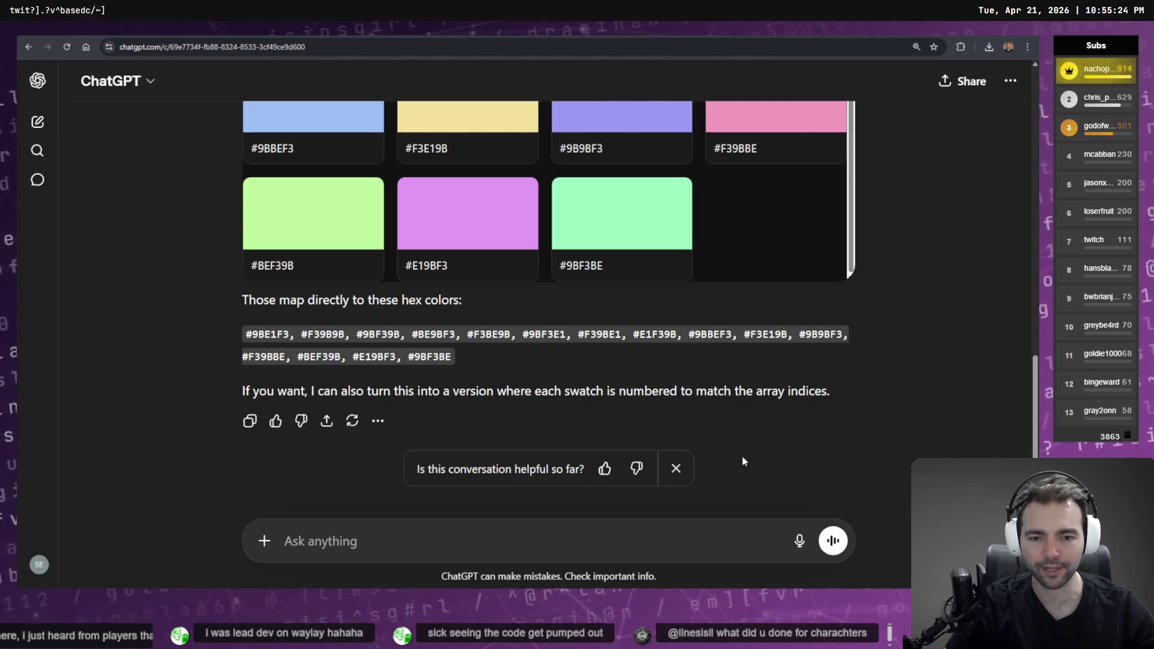
scroll(762, 439, "up", 8)
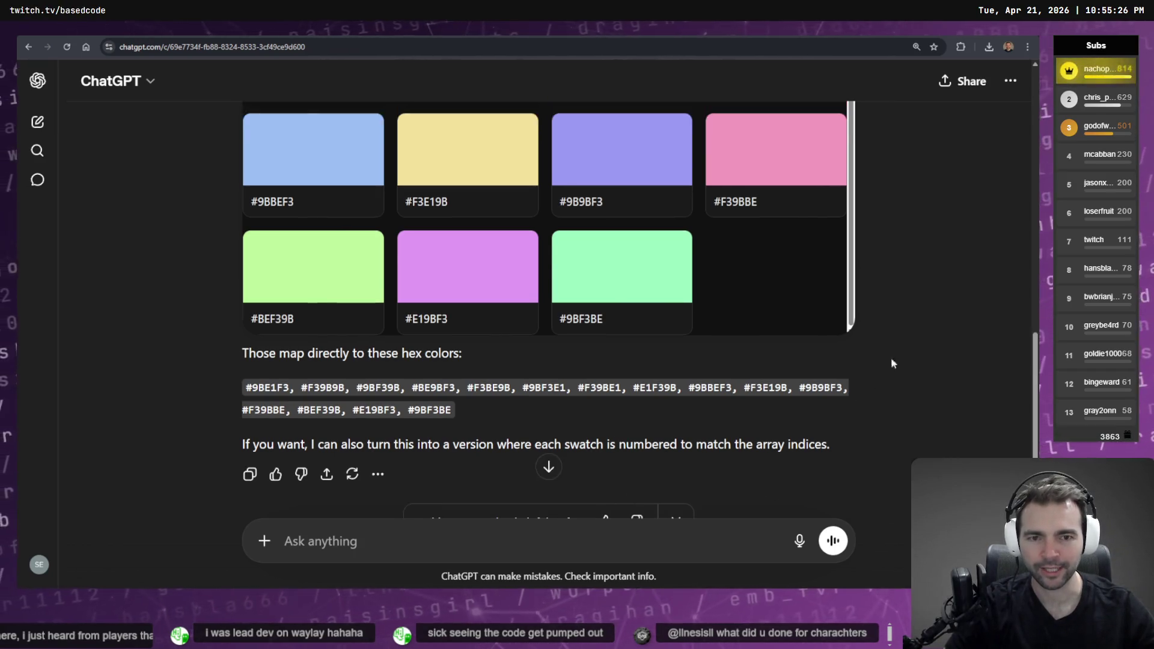
scroll(843, 366, "down", 6)
scroll(843, 366, "down", 3)
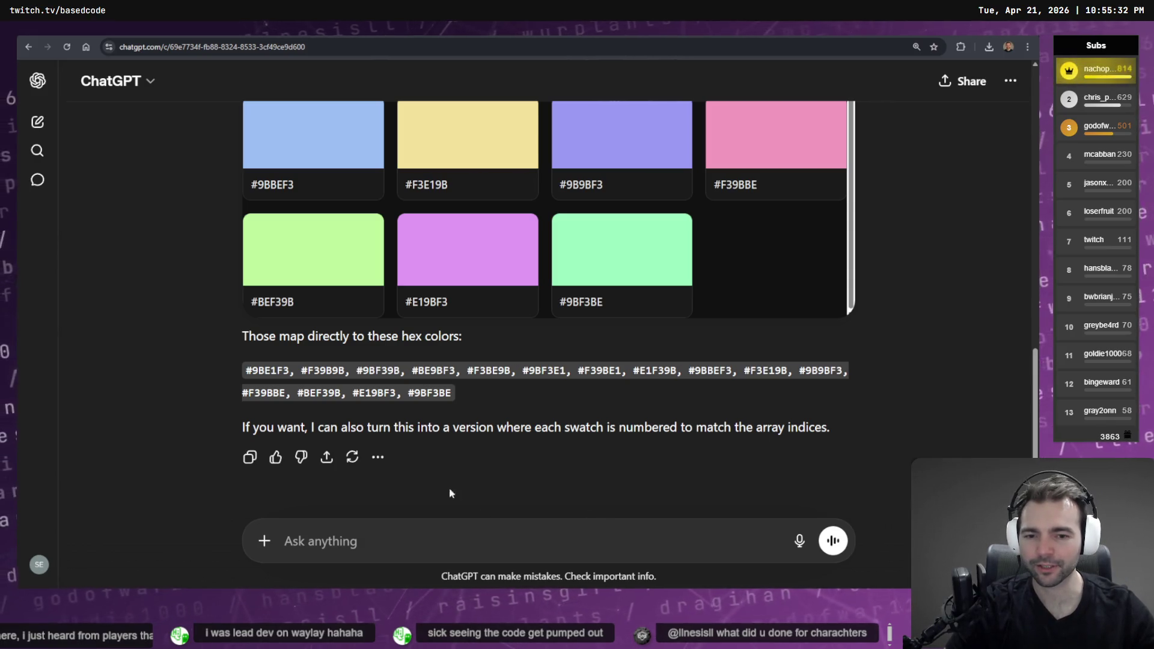
right_click(738, 481)
left_click(563, 498)
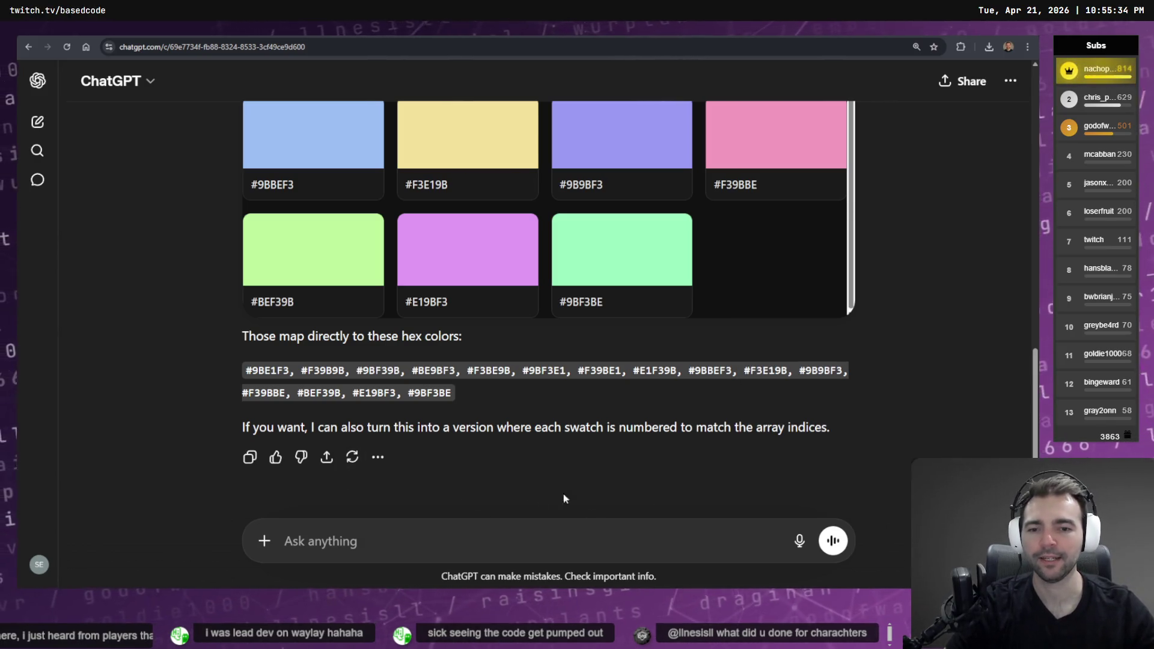
Step: Approve running dotnet build on NotMonsters.Client.sln outside the sandbox
key("alt+Tab")
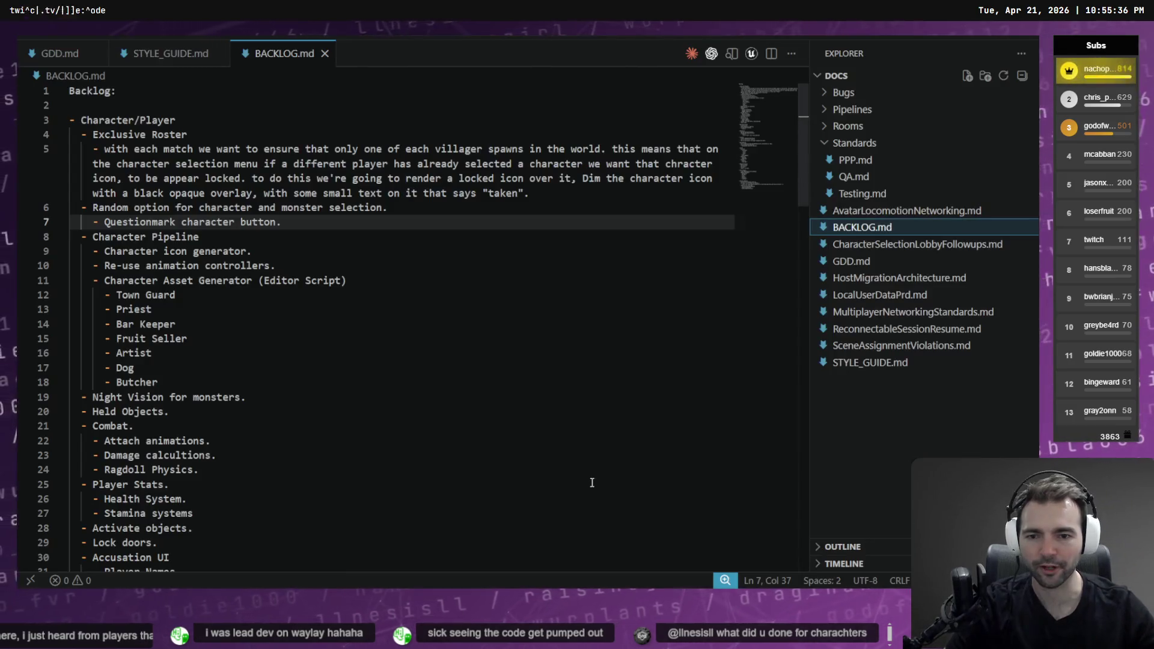
key("alt+Tab")
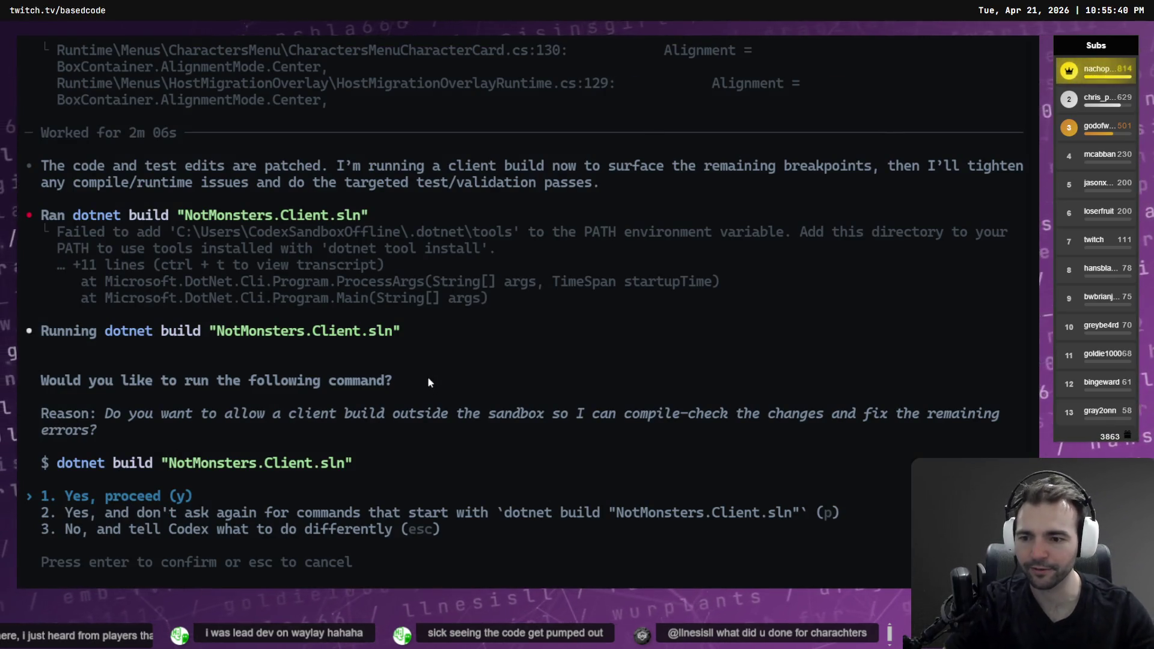
key("Return")
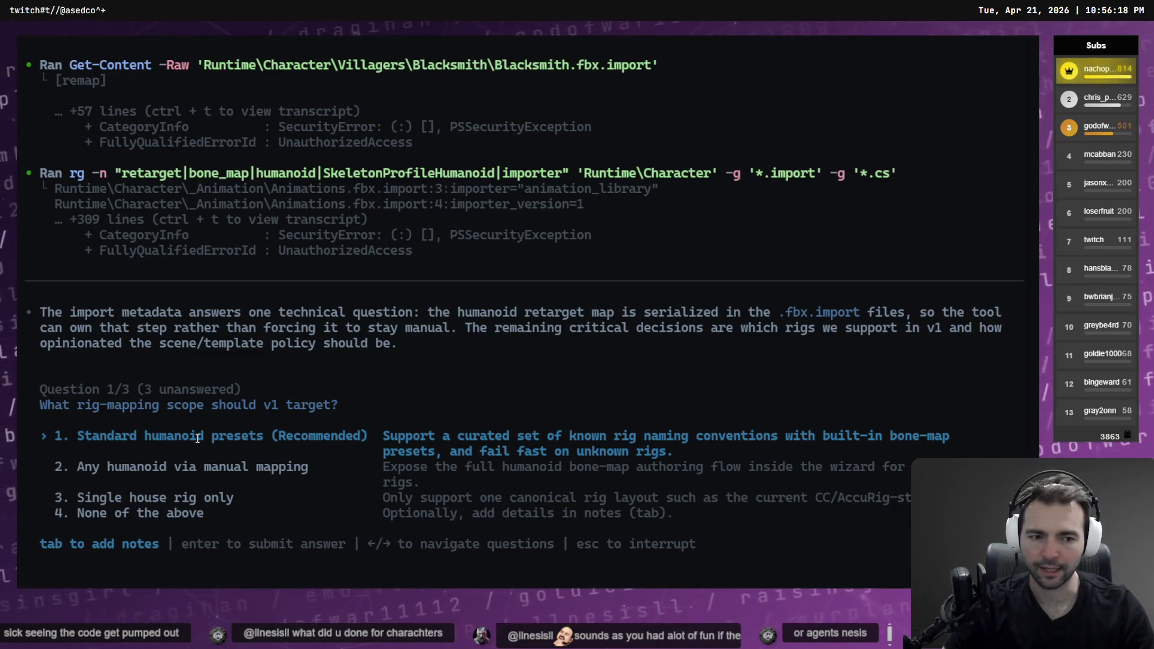
key("Return")
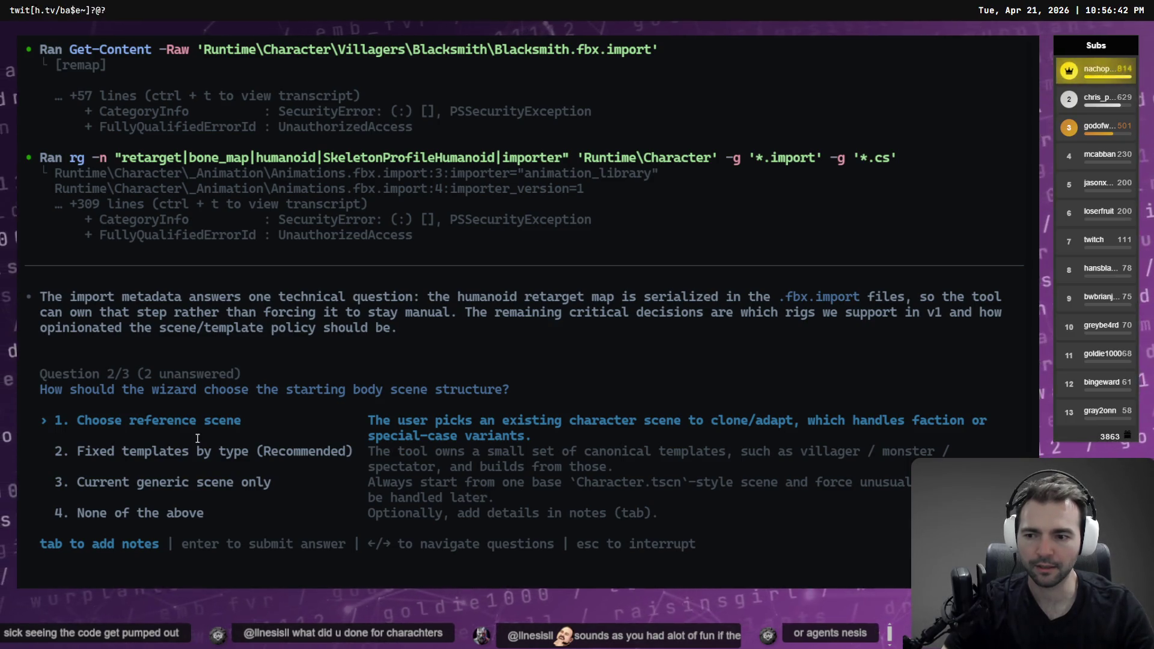
key("Down")
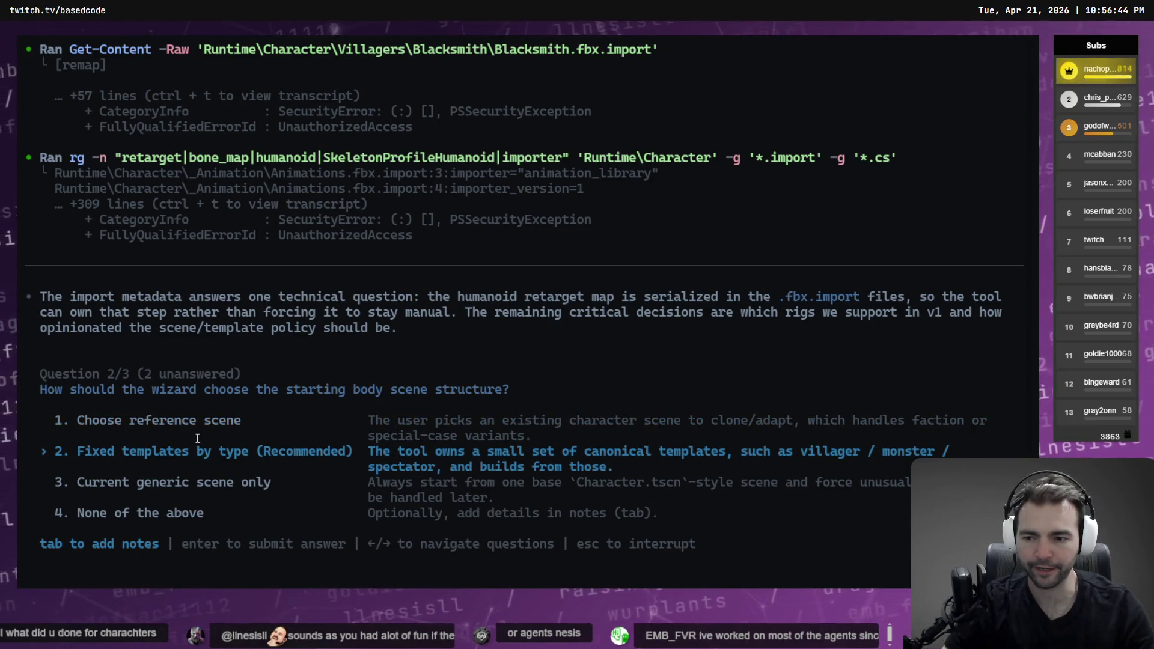
key("Tab")
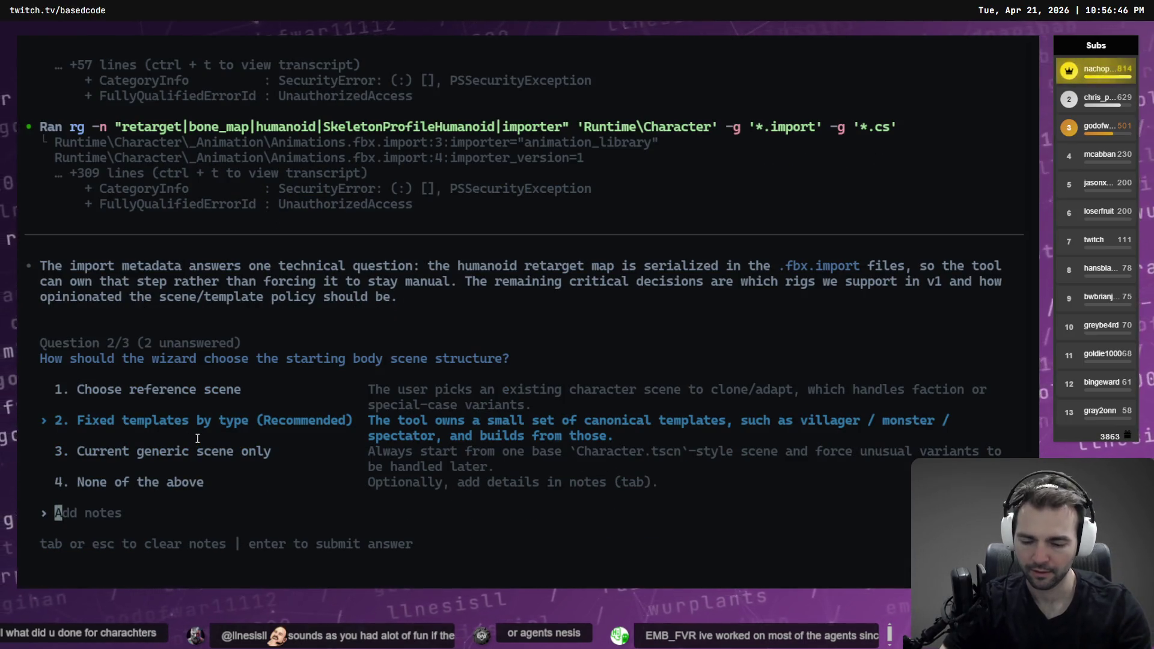
key("super+h")
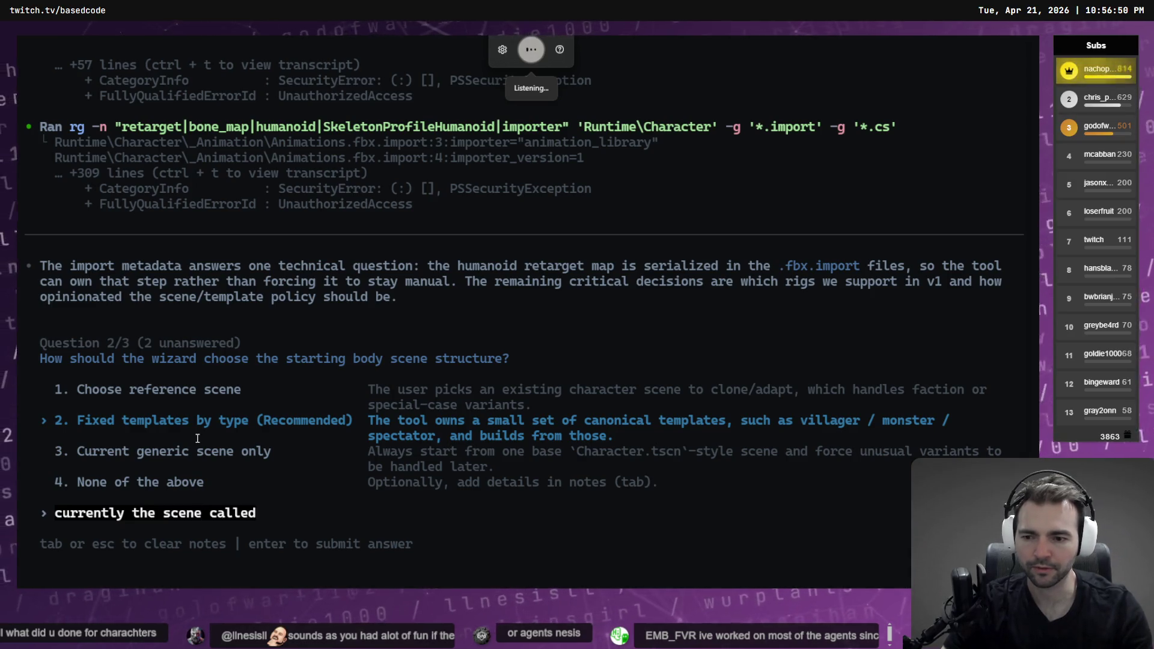
type("Character")
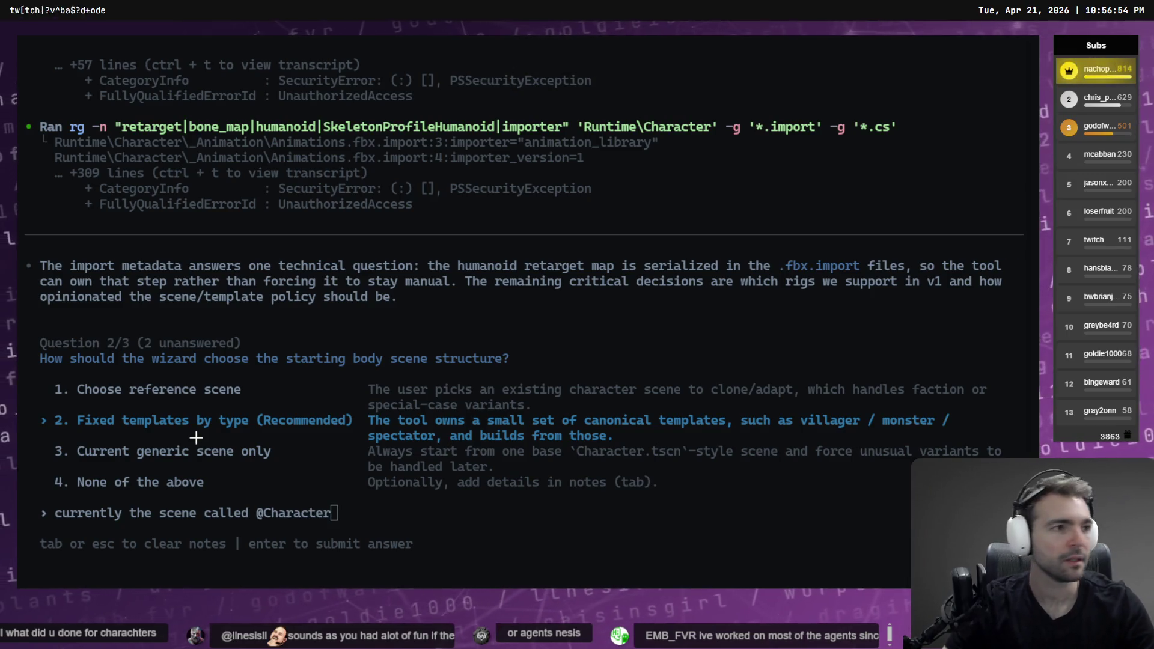
key("alt+Tab")
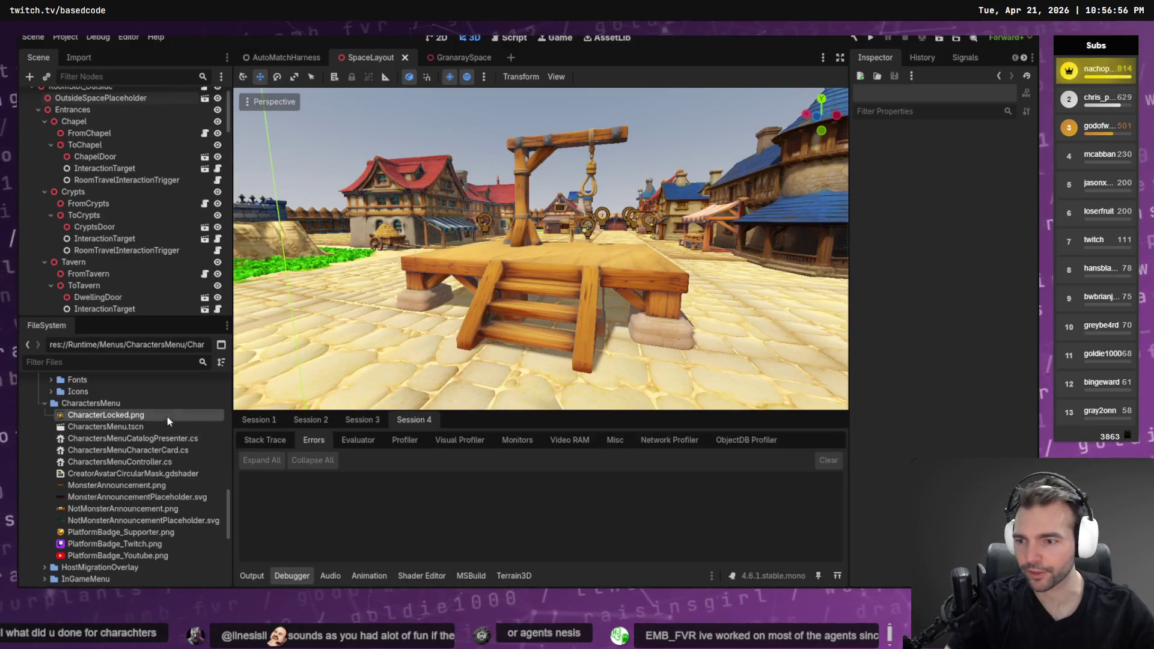
Step: Collapse CharactersMenu, Exterior, Achitecture, Environment and Menus, and expand Runtime/Character
left_click(44, 403)
scroll(92, 441, "up", 15)
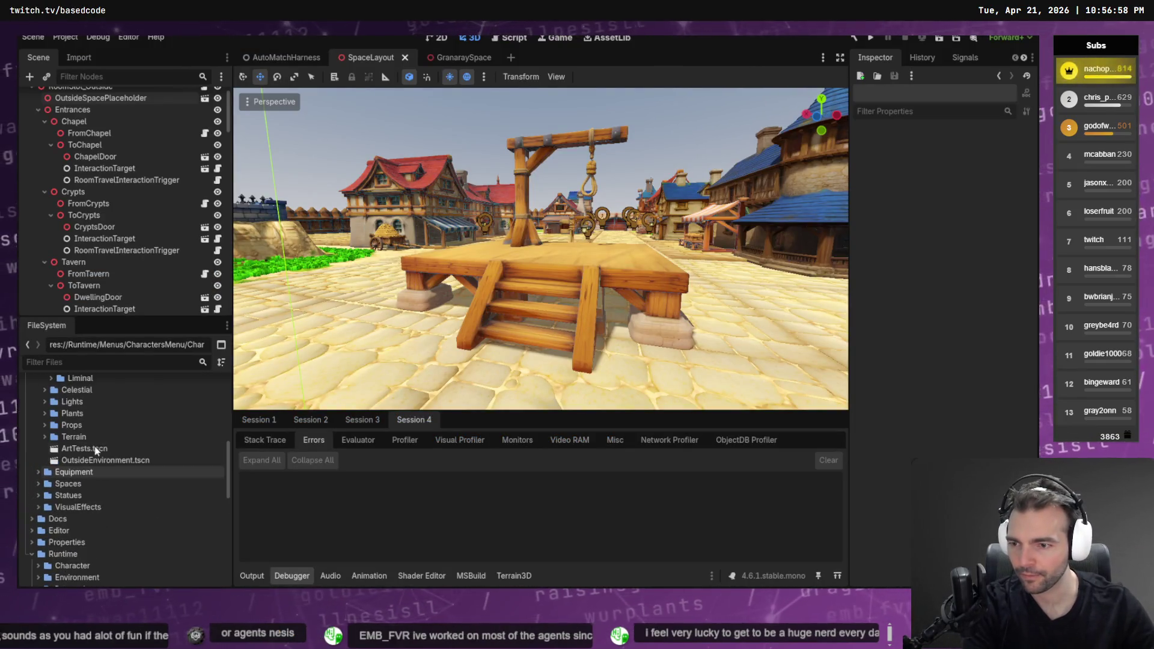
scroll(114, 505, "up", 10)
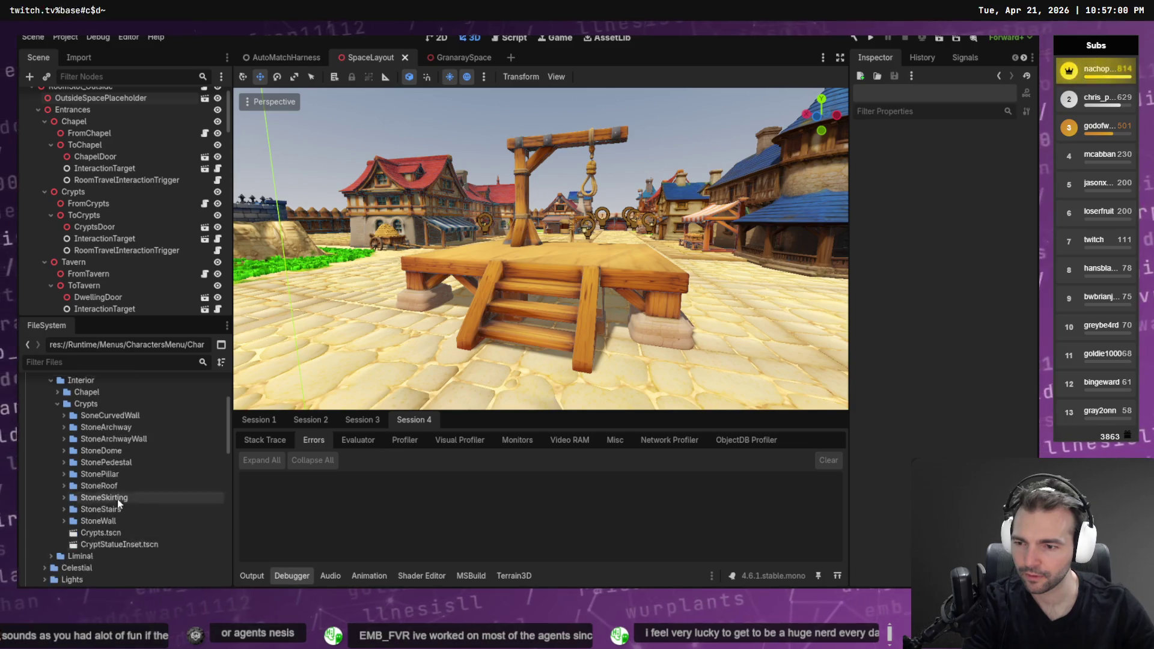
left_click(51, 445)
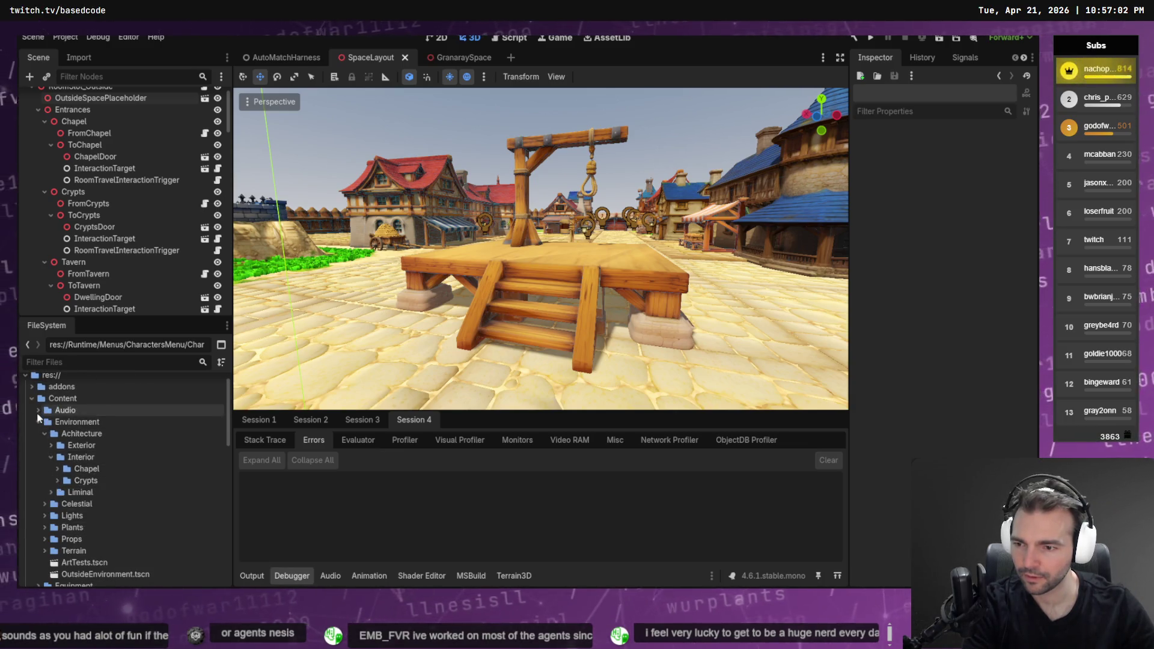
left_click(44, 434)
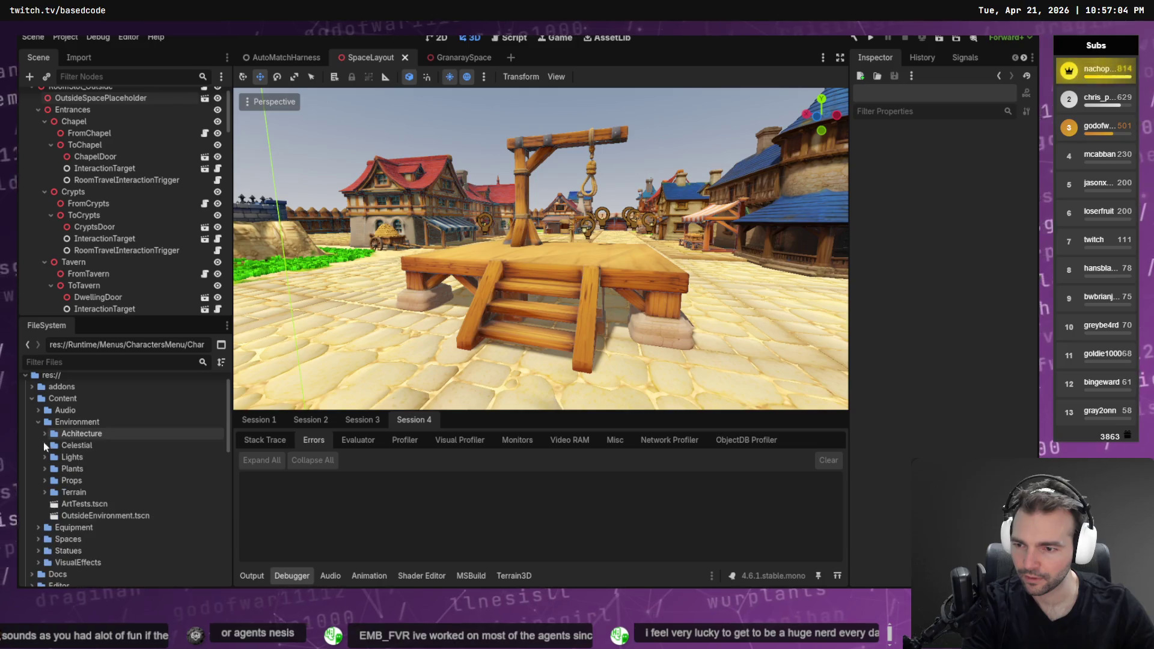
scroll(64, 537, "up", 1)
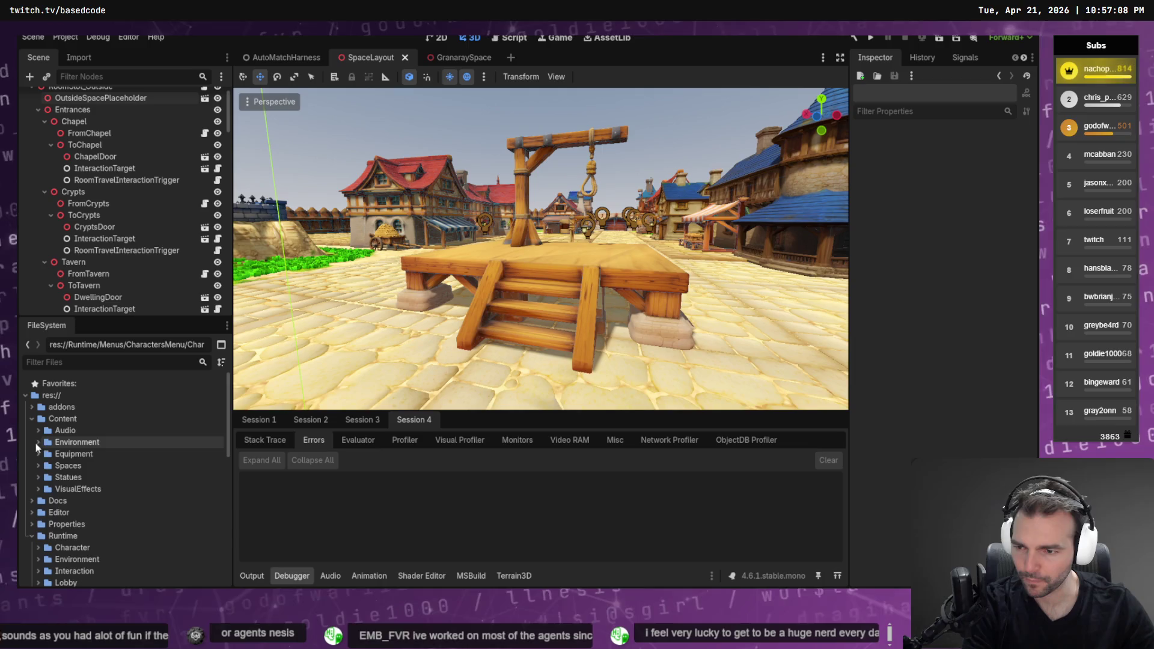
left_click(38, 443)
scroll(54, 493, "down", 3)
left_click(38, 518)
left_click(38, 471)
scroll(68, 485, "down", 1)
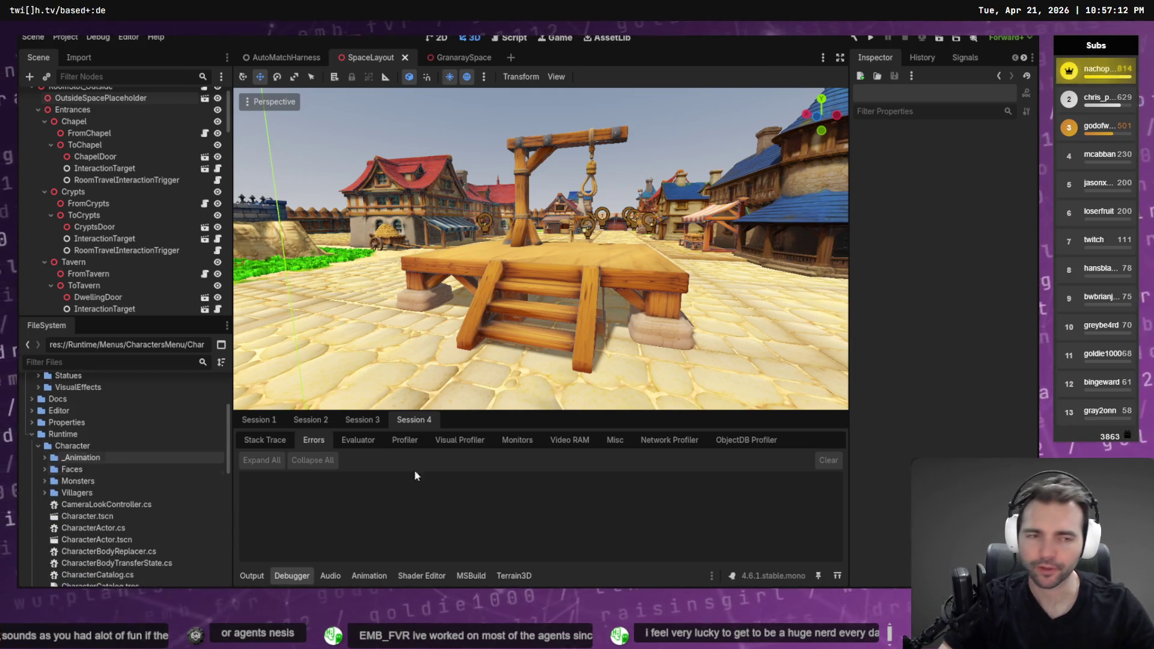
key("alt+Tab")
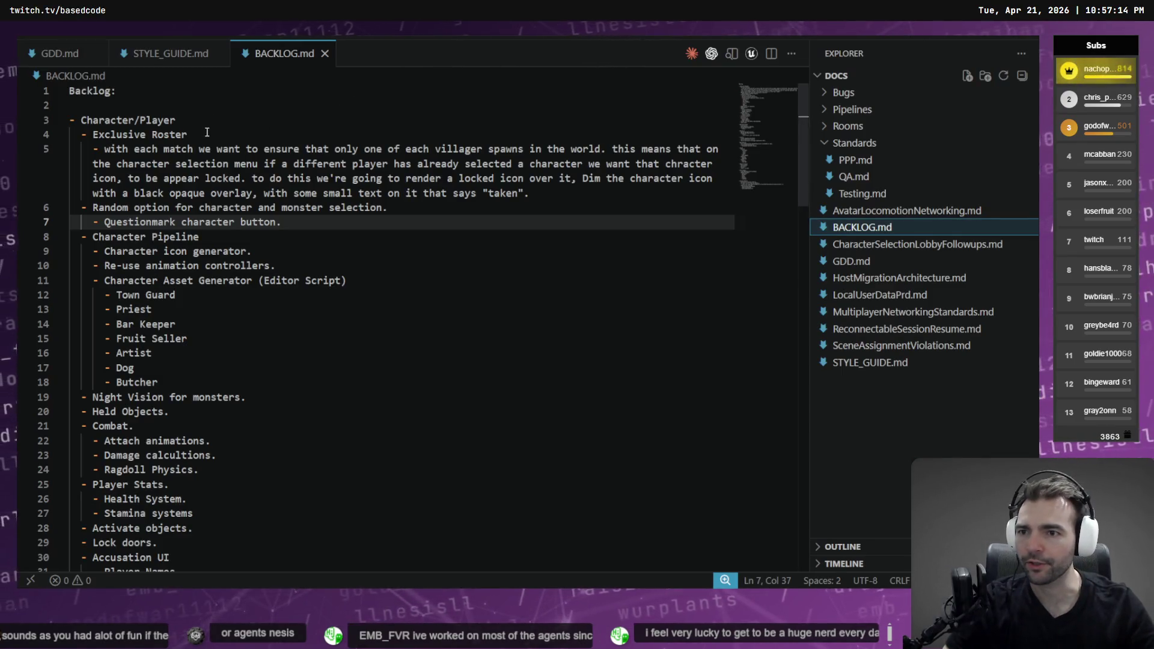
Step: Add the backlog item '** Move the Character content out of runtime.' below Exclusive Roster
left_click(237, 134)
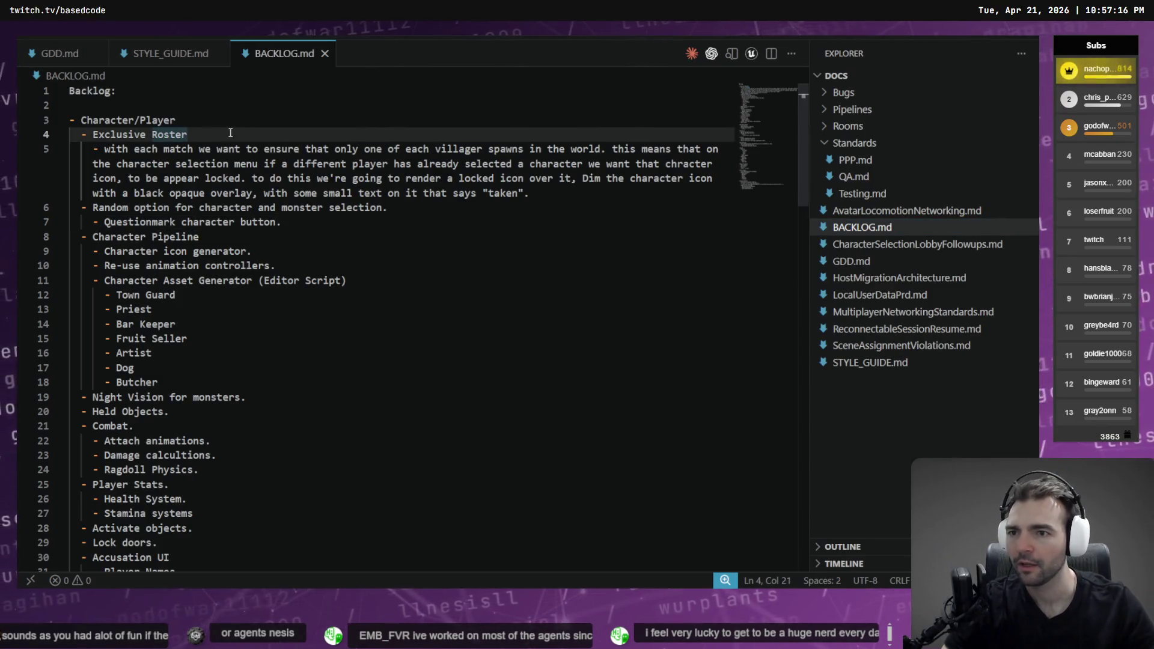
key("Down")
key("Down")
key("Down")
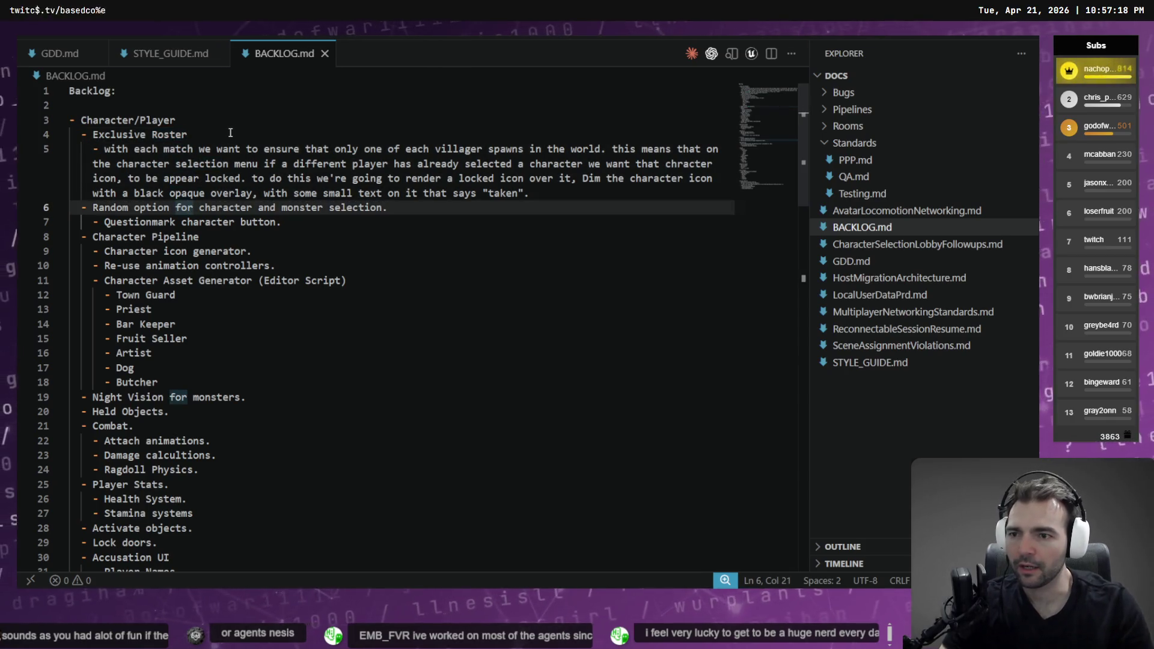
key("Home")
key("Return")
key("Return")
key("Up")
key("Up")
type("- Move the Characte")
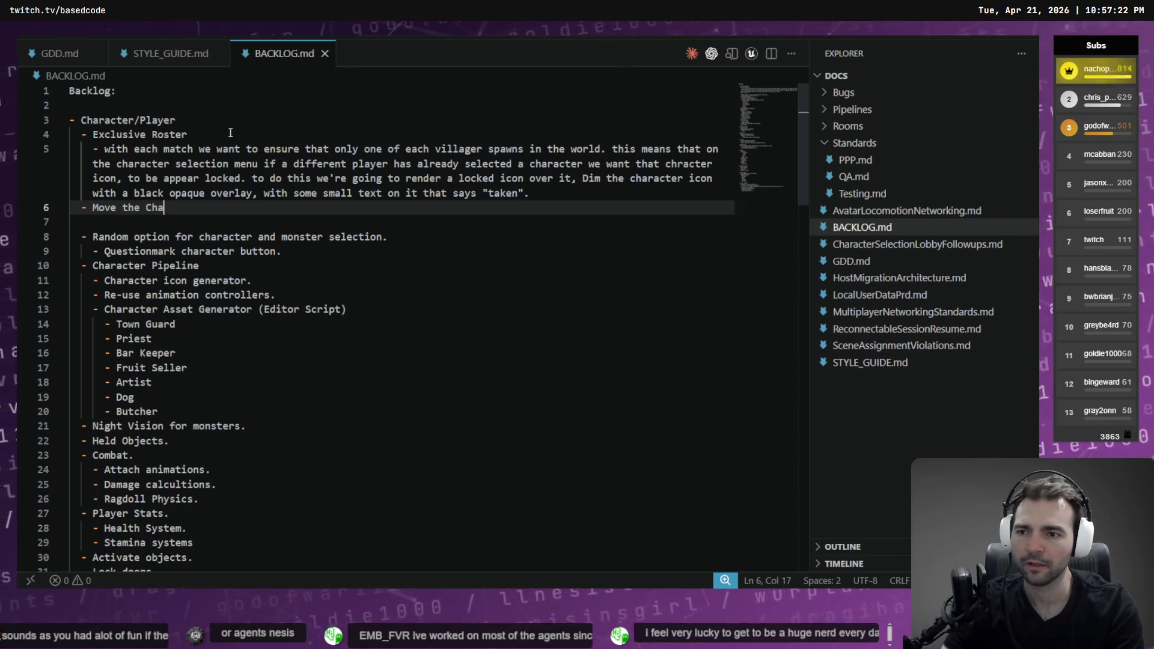
type("r content out of r")
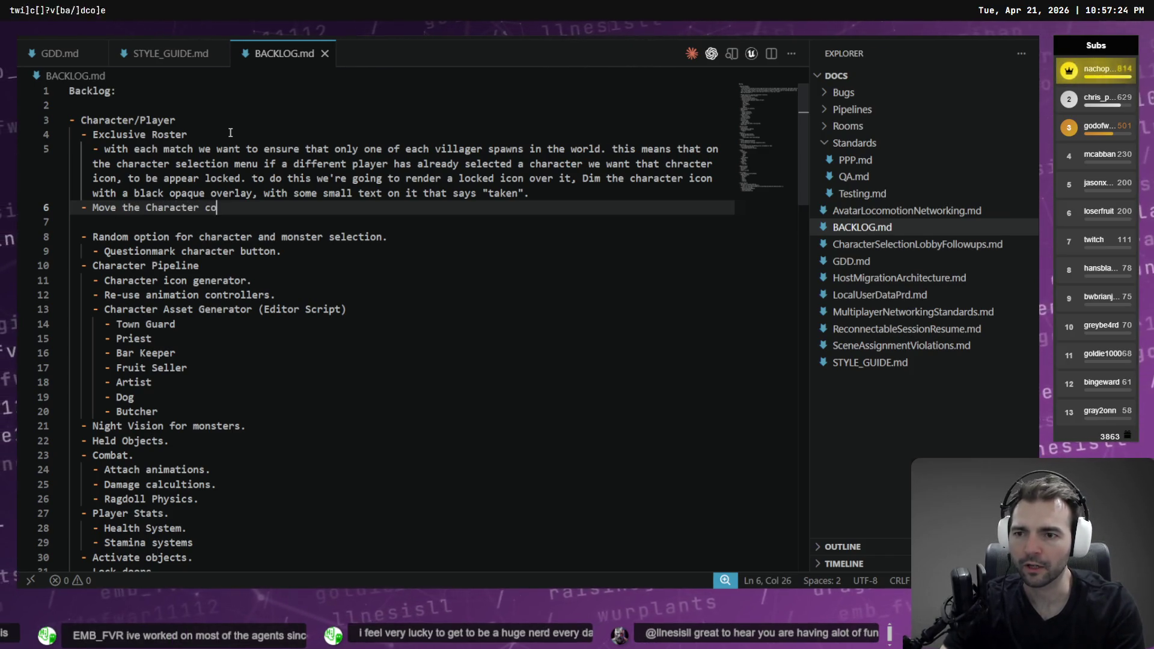
type("untime.")
key("Home")
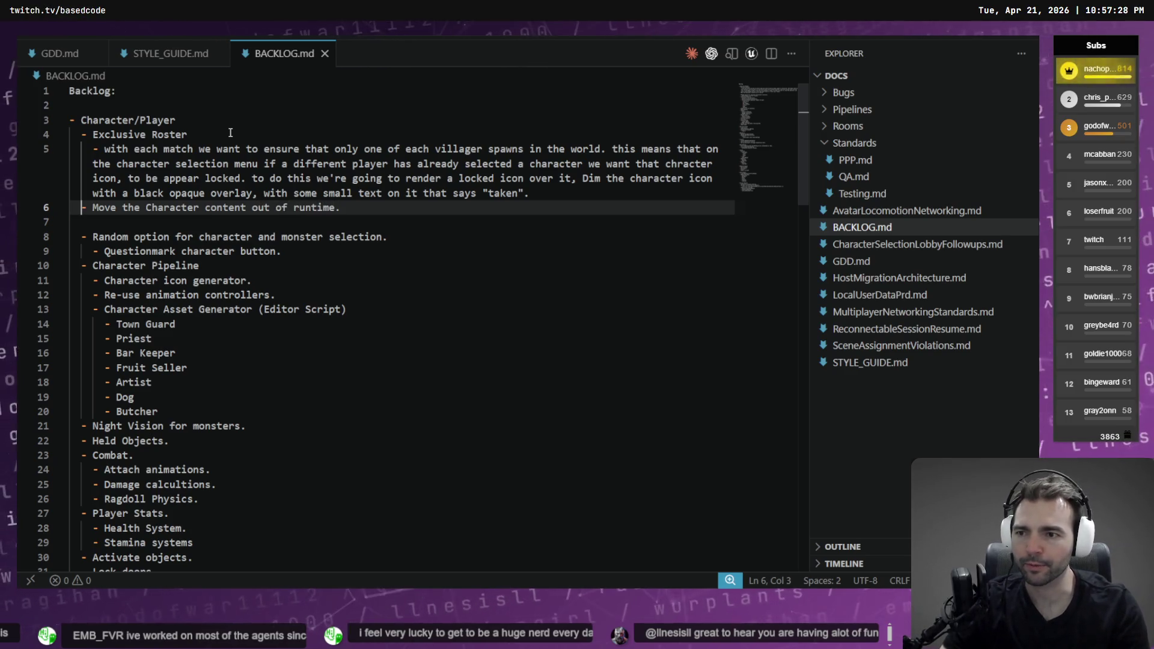
type("**")
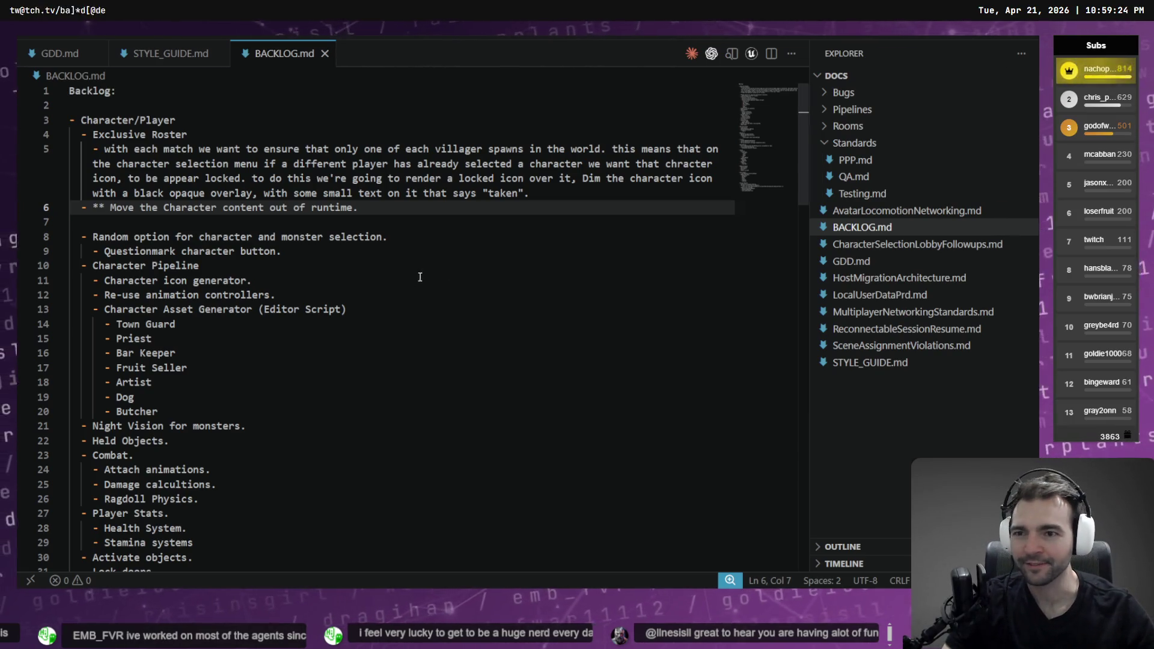
Step: Close the bold markers on line 6 of BACKLOG.md with ' **', then return to the Codex question
left_click(199, 266)
left_click(354, 214)
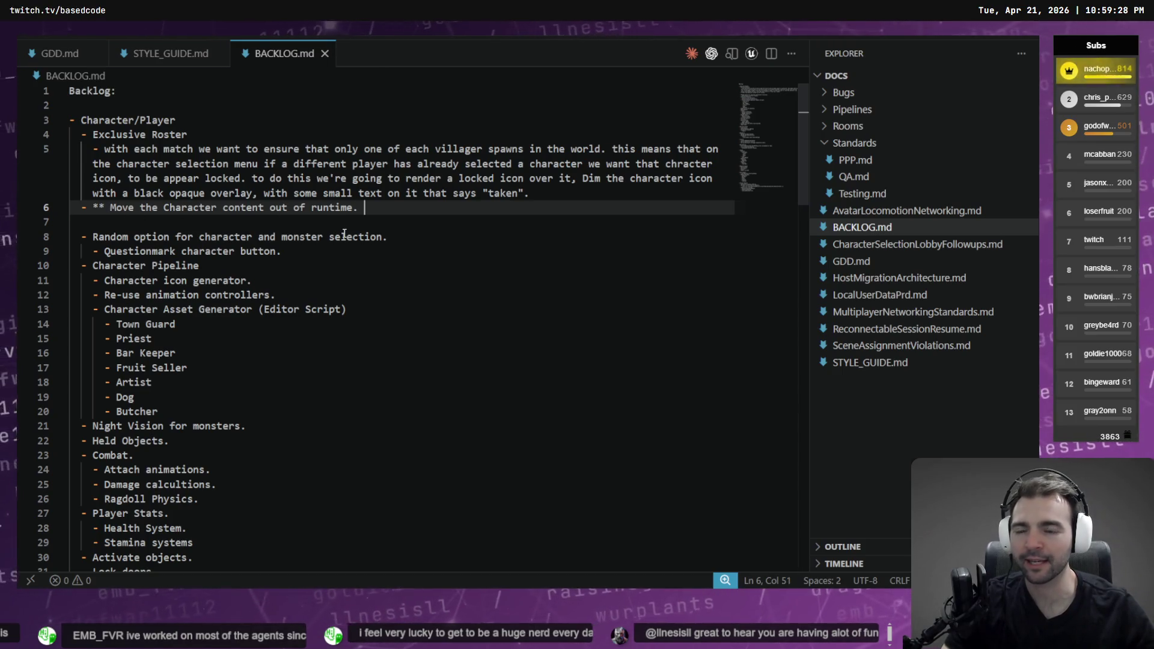
type("**")
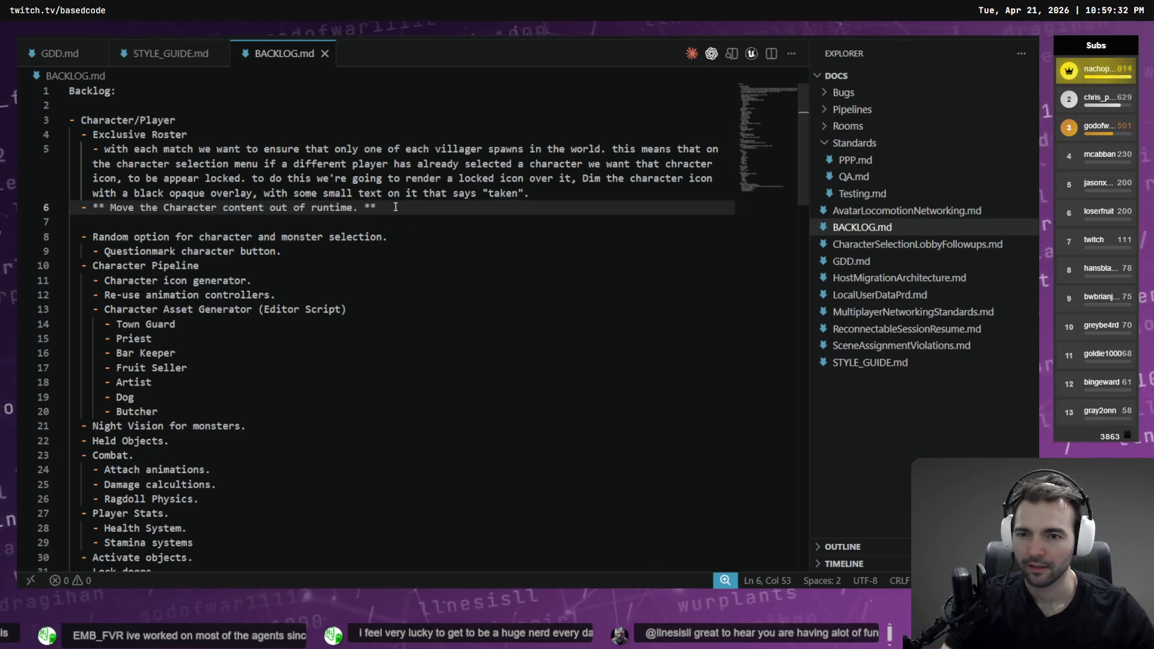
key("shift+Home")
key("shift+Home")
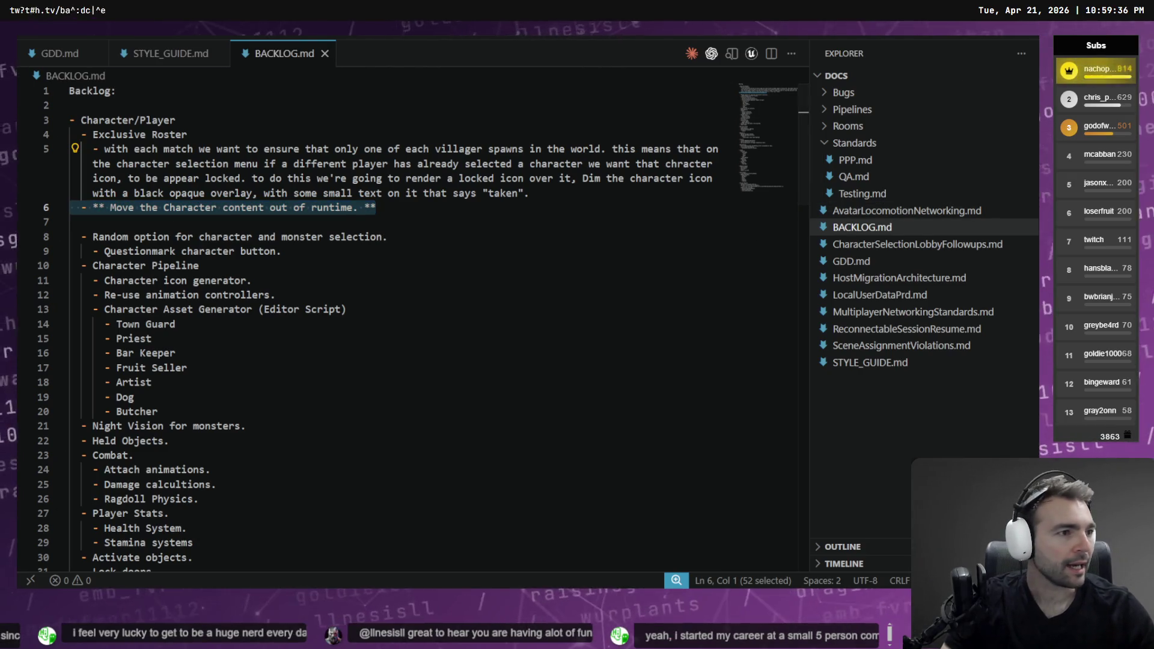
key("alt+Tab")
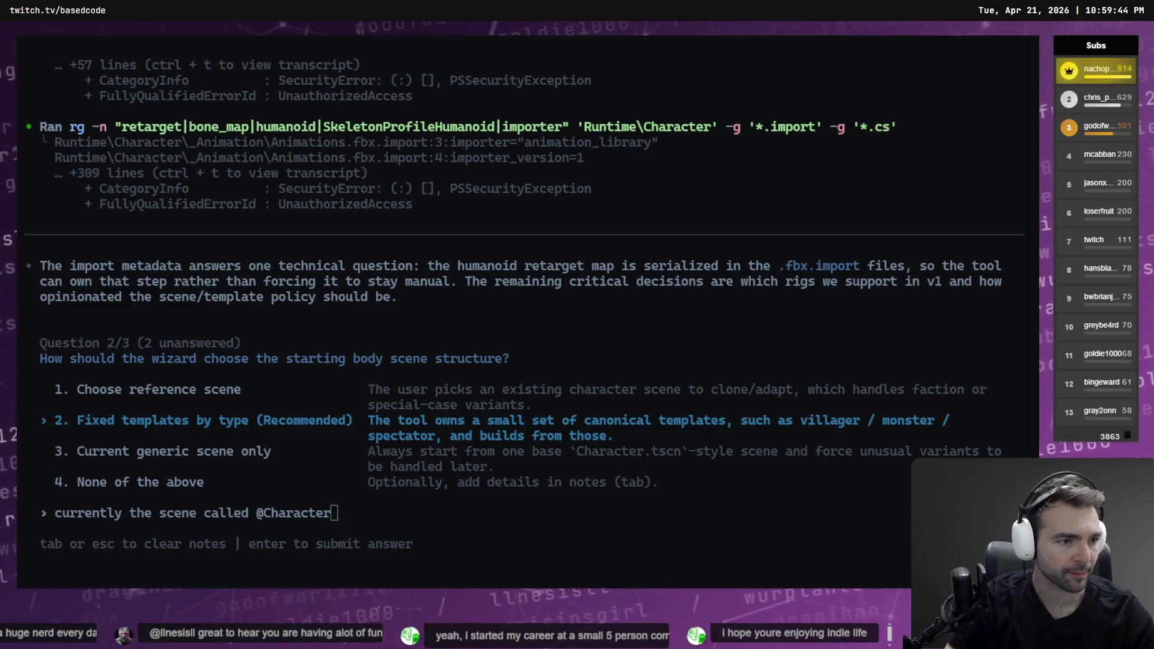
Step: Copy the absolute path of Runtime/Character/Character.tscn from Godot's FileSystem dock
key("alt+Tab")
scroll(34, 425, "up", 5)
scroll(72, 432, "down", 10)
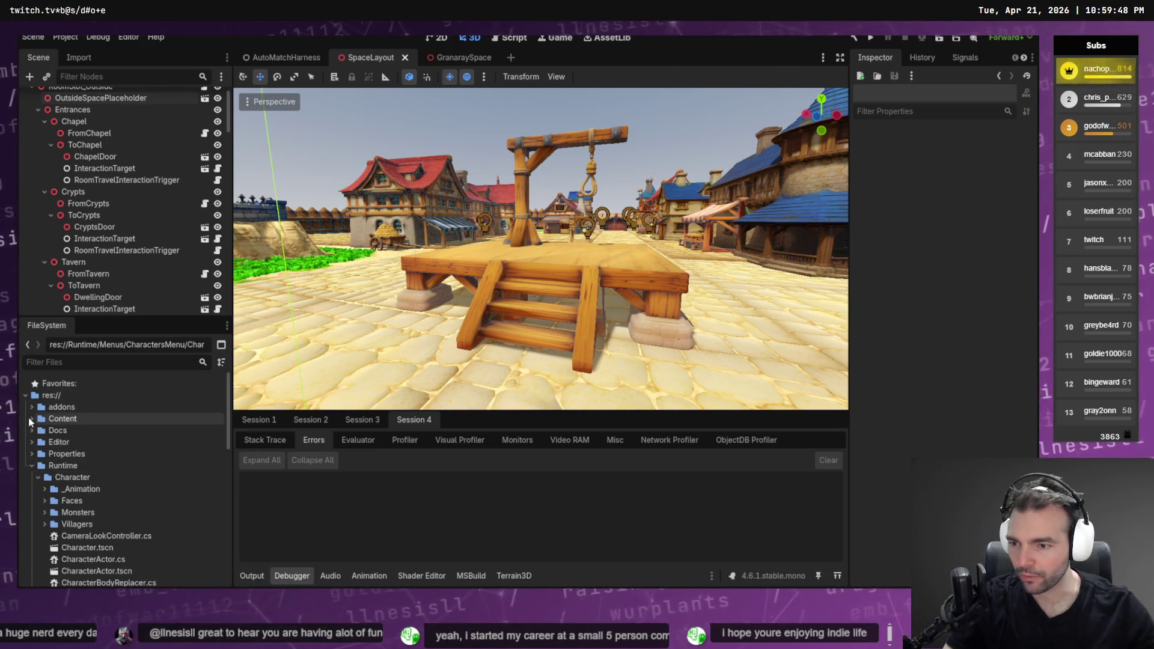
scroll(106, 440, "up", 2)
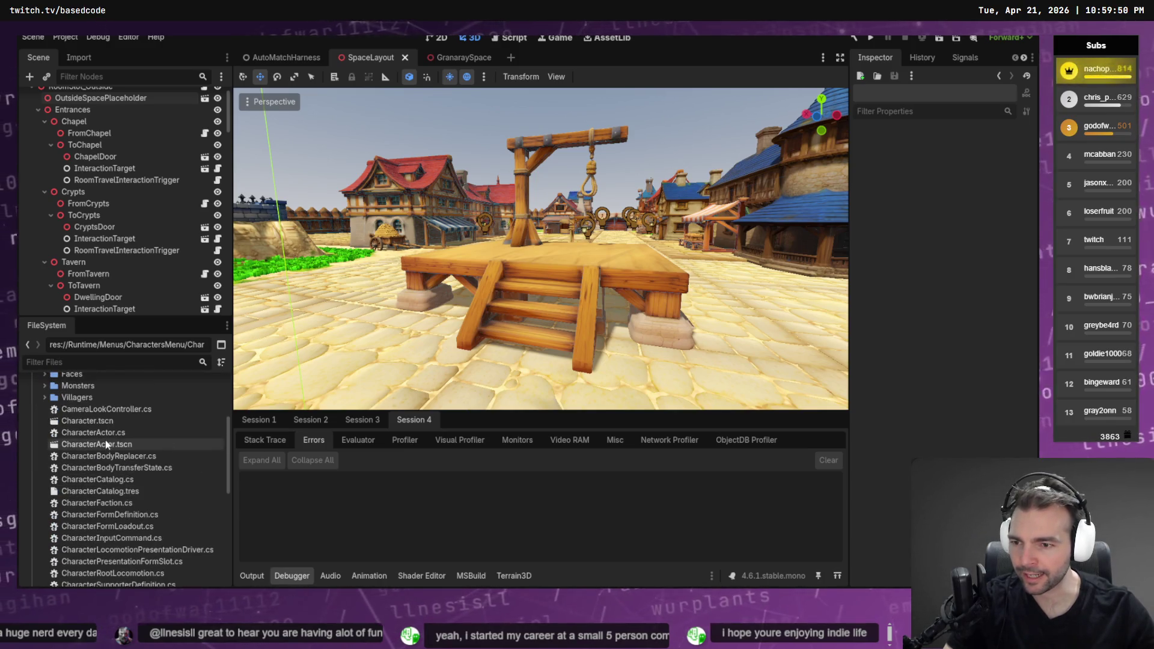
right_click(116, 420)
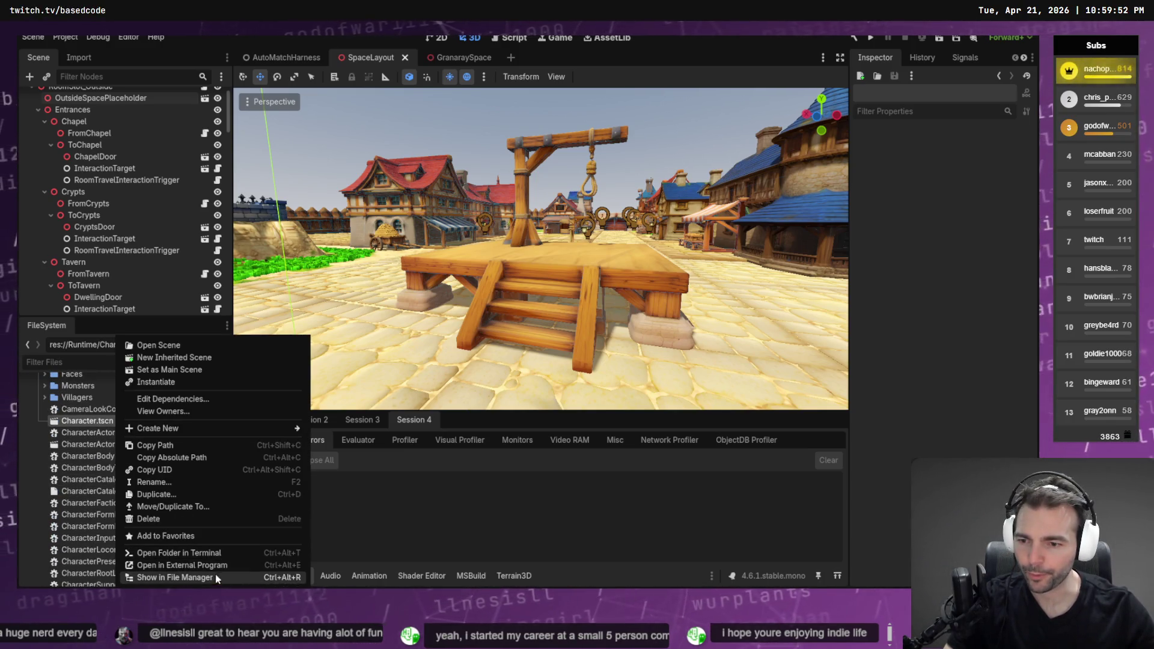
left_click(199, 456)
key("alt+Tab")
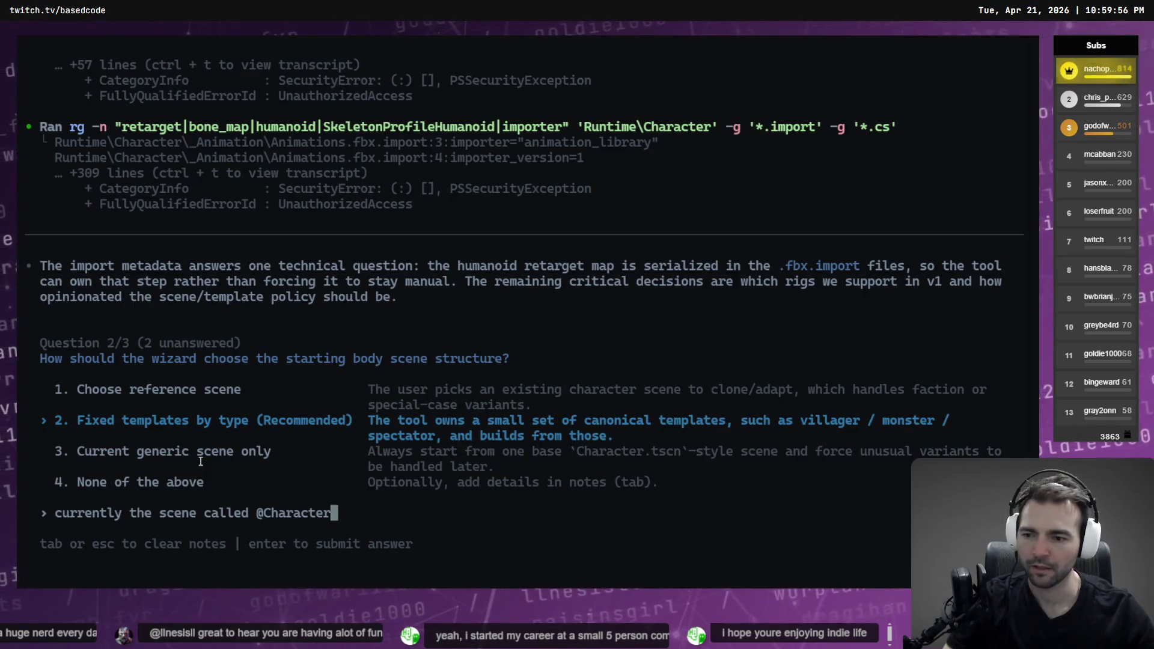
key("BackSpace")
key("BackSpace")
key("BackSpace")
key("BackSpace")
key("BackSpace")
key("BackSpace")
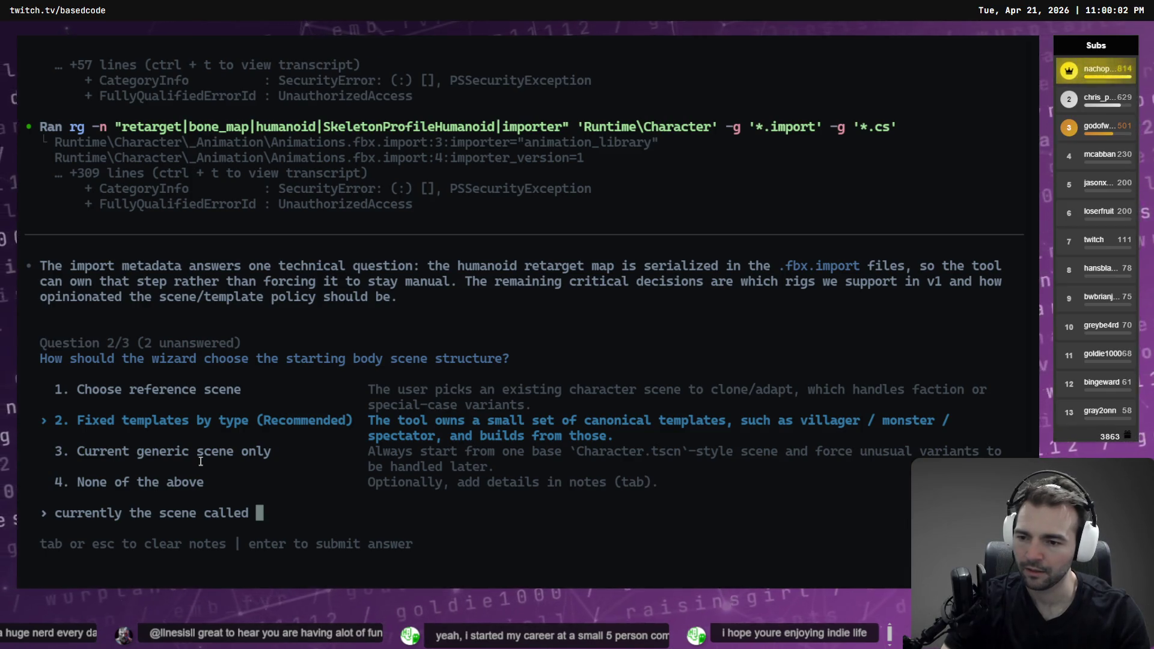
key("ctrl+v")
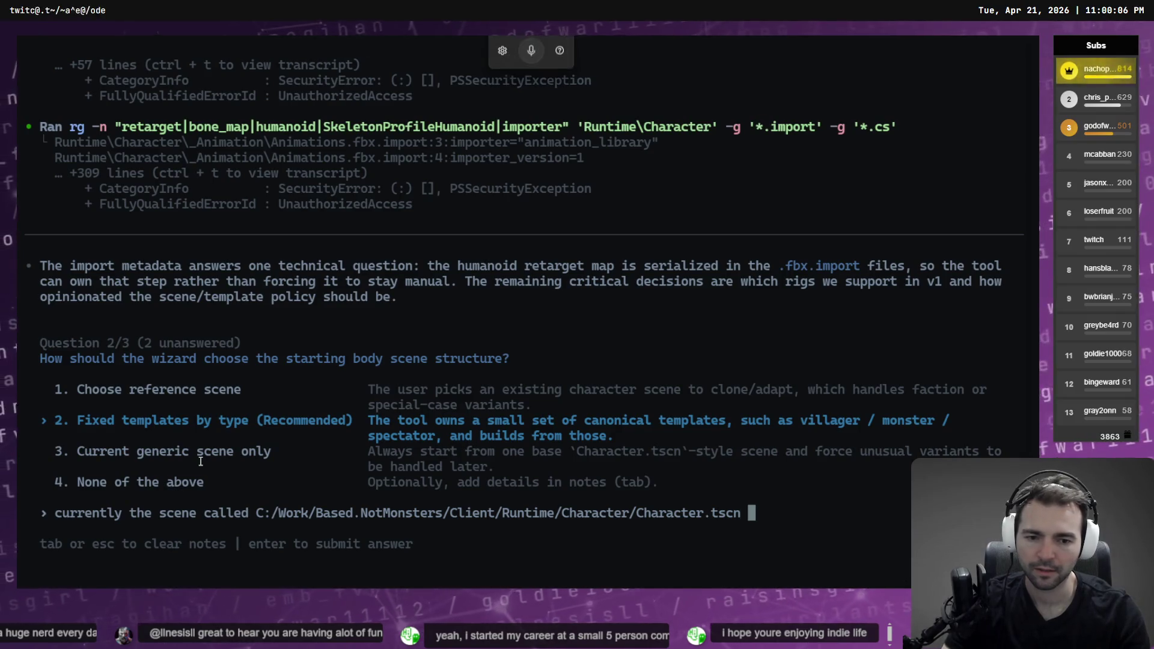
key("super+h")
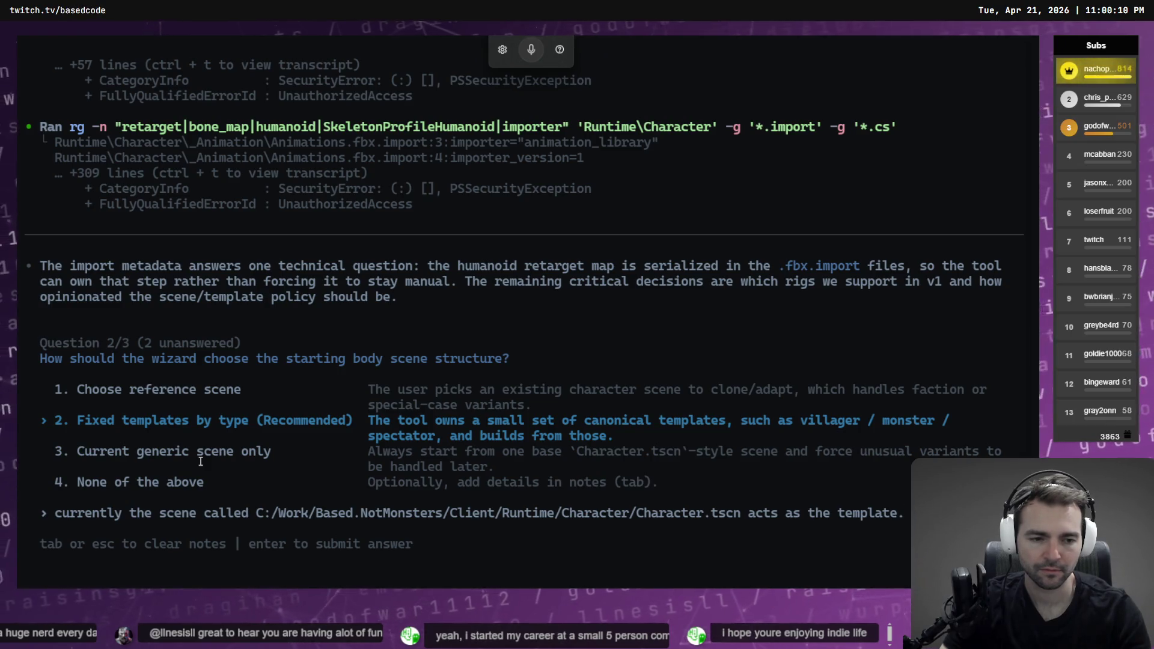
key("super+h")
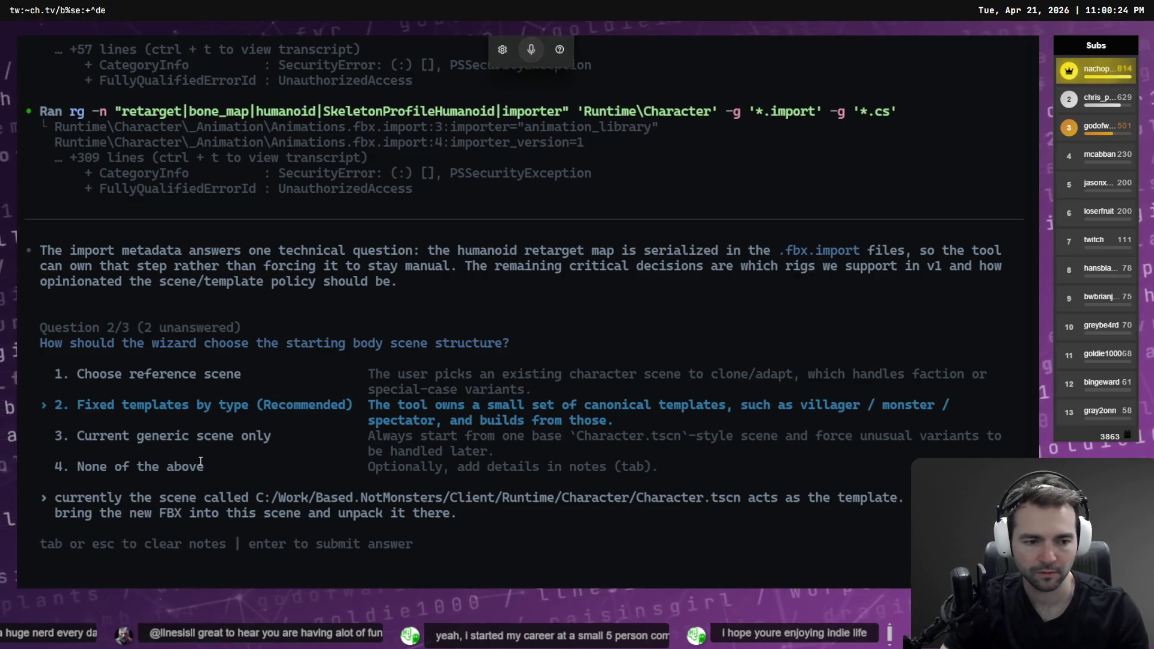
key("ctrl+Right")
key("ctrl+Right")
key("ctrl+Right")
key("ctrl+super")
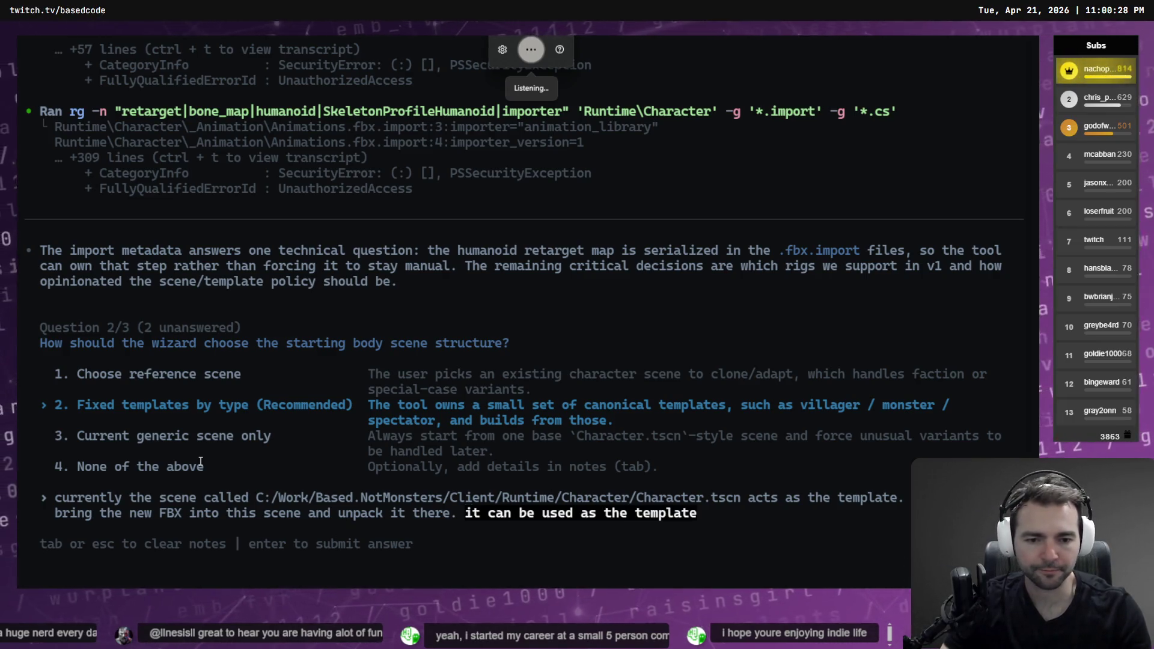
key("Return")
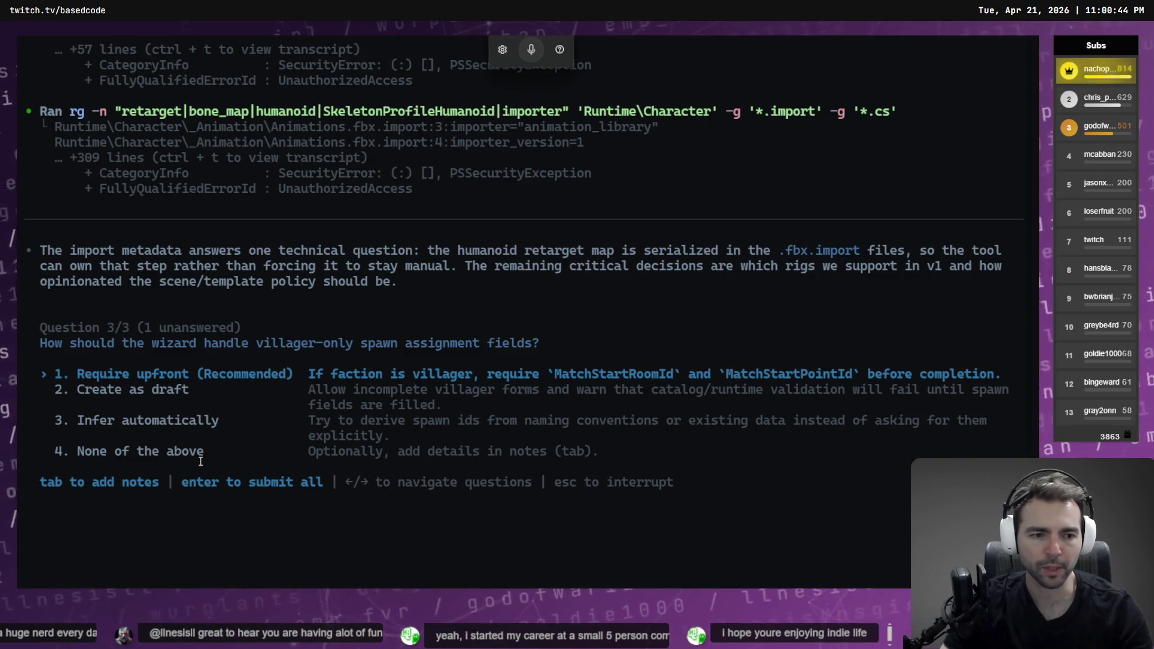
Step: Submit the spawn-field answer requiring villager fields upfront, then move below line 6 in BACKLOG.md
key("Tab")
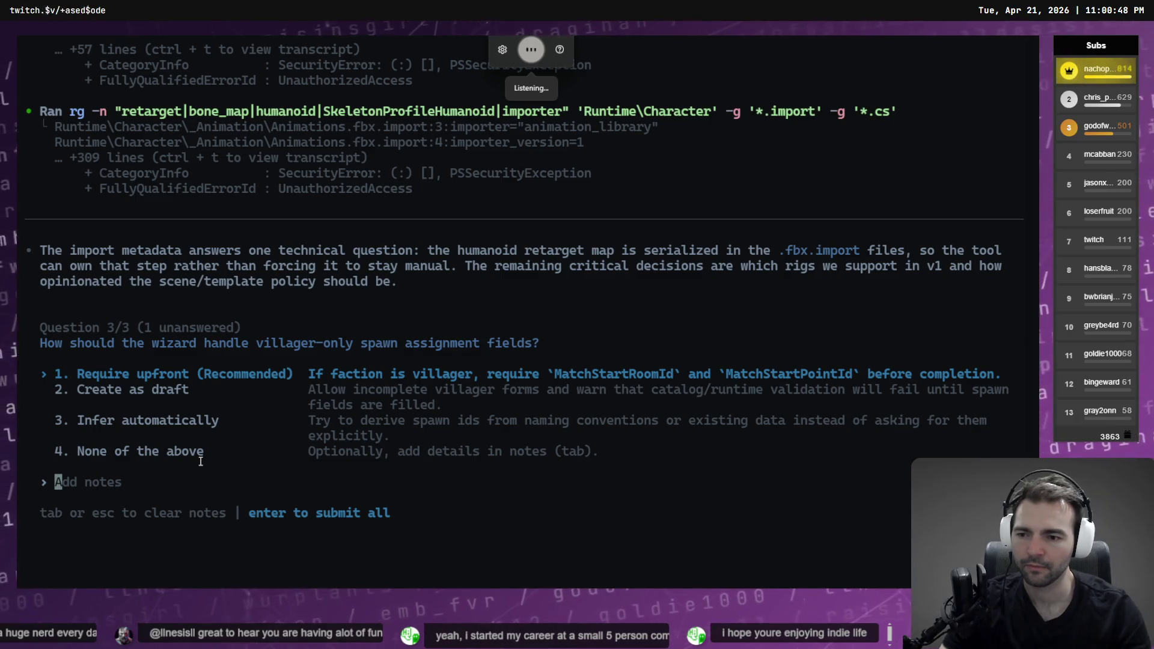
key("Return")
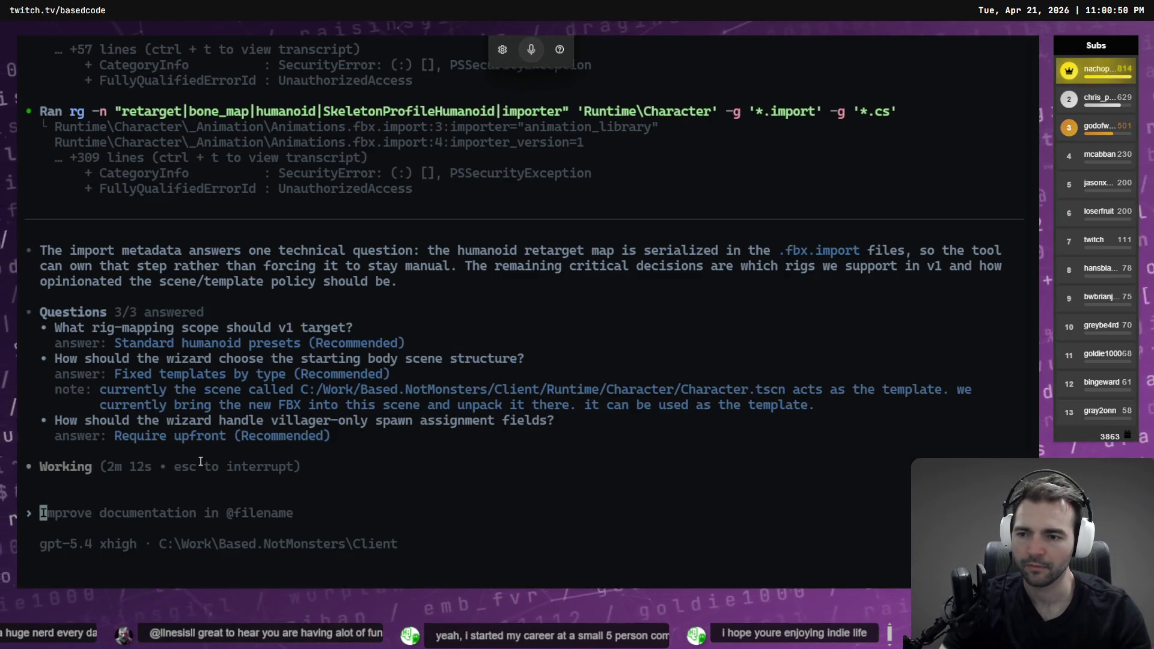
key("alt+Tab")
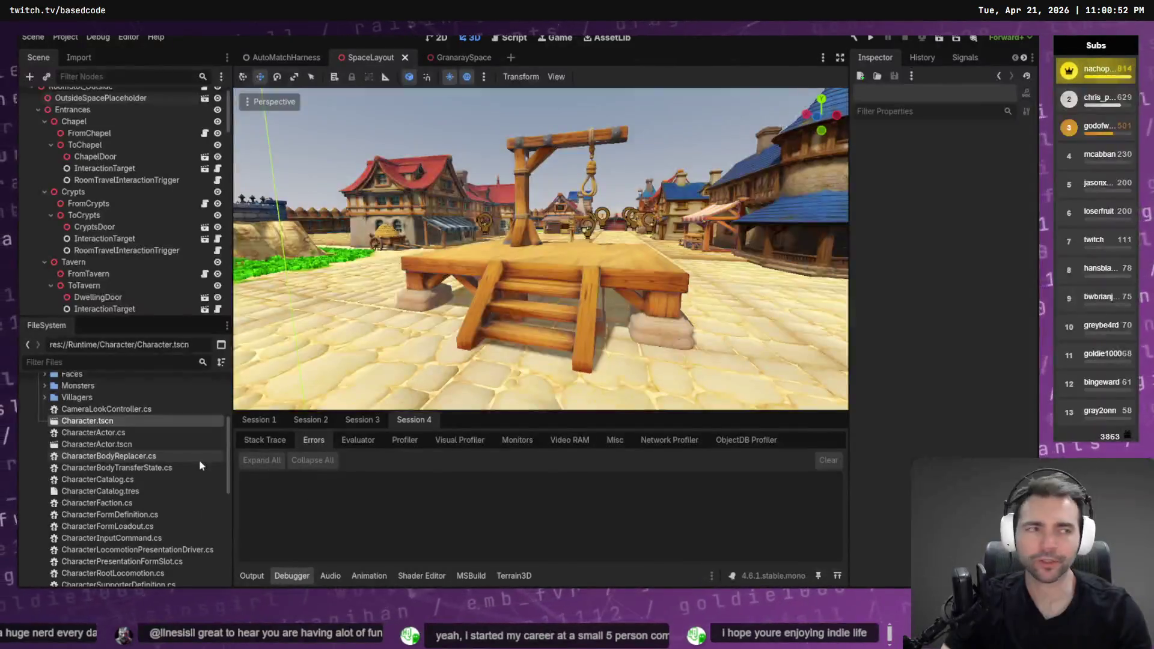
key("alt+Tab")
key("Down")
key("End")
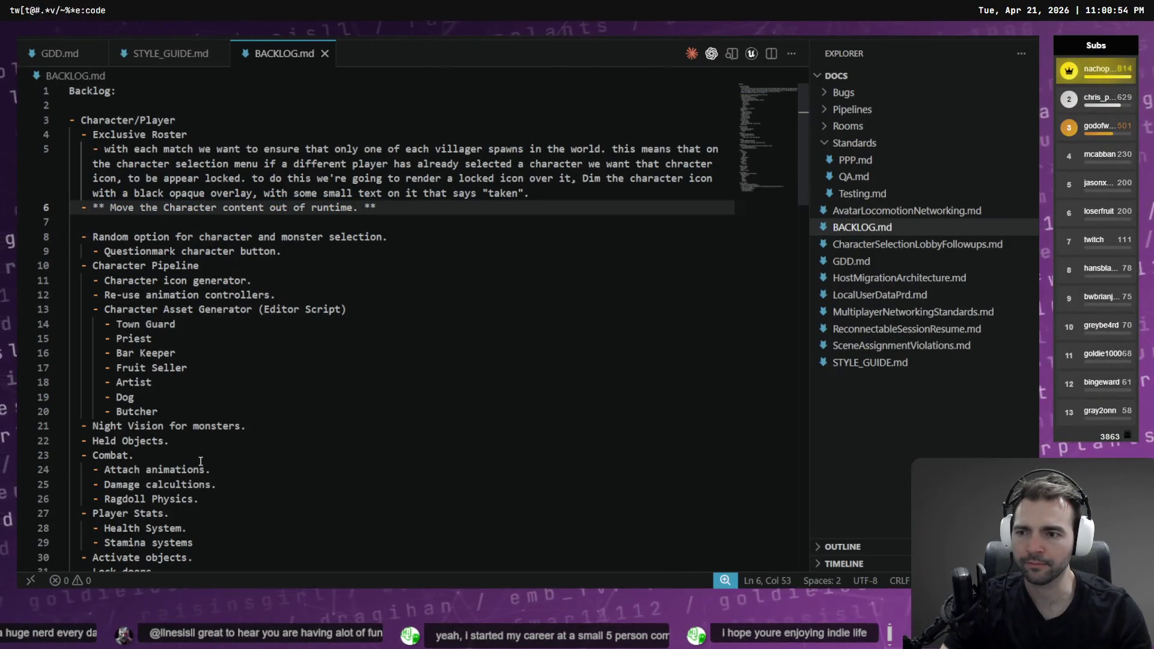
scroll(201, 461, "down", 7)
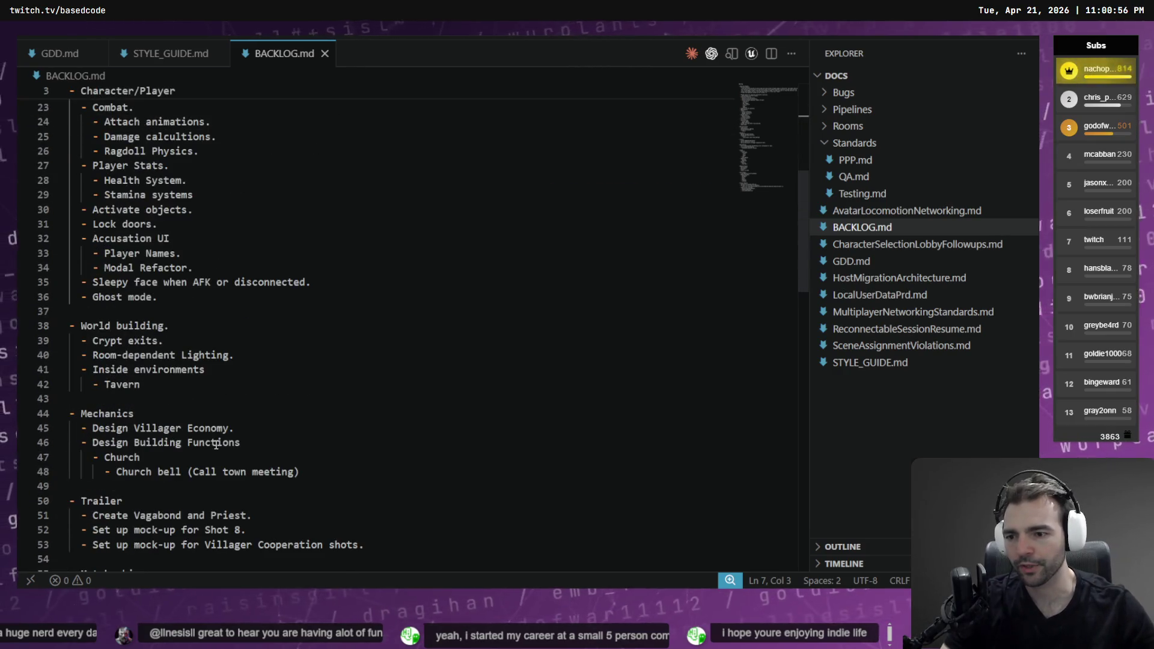
scroll(217, 442, "down", 10)
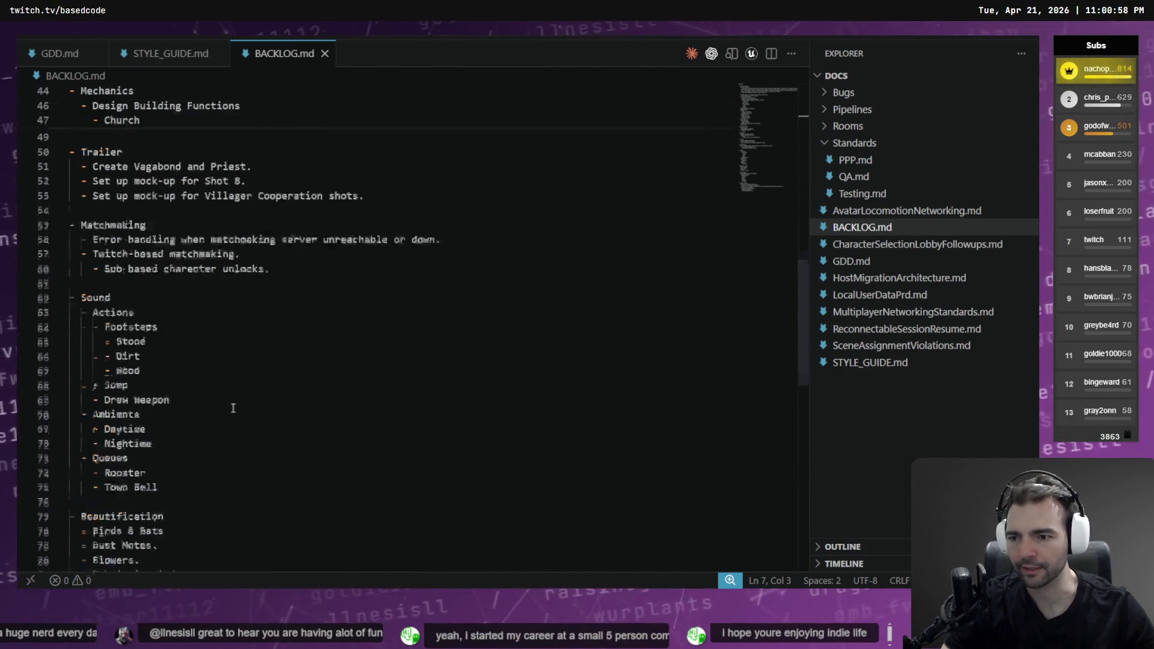
Step: Insert a '- Technical Debt' heading below the Backlog title and start an indented sub-bullet
scroll(240, 415, "down", 9)
scroll(399, 394, "up", 17)
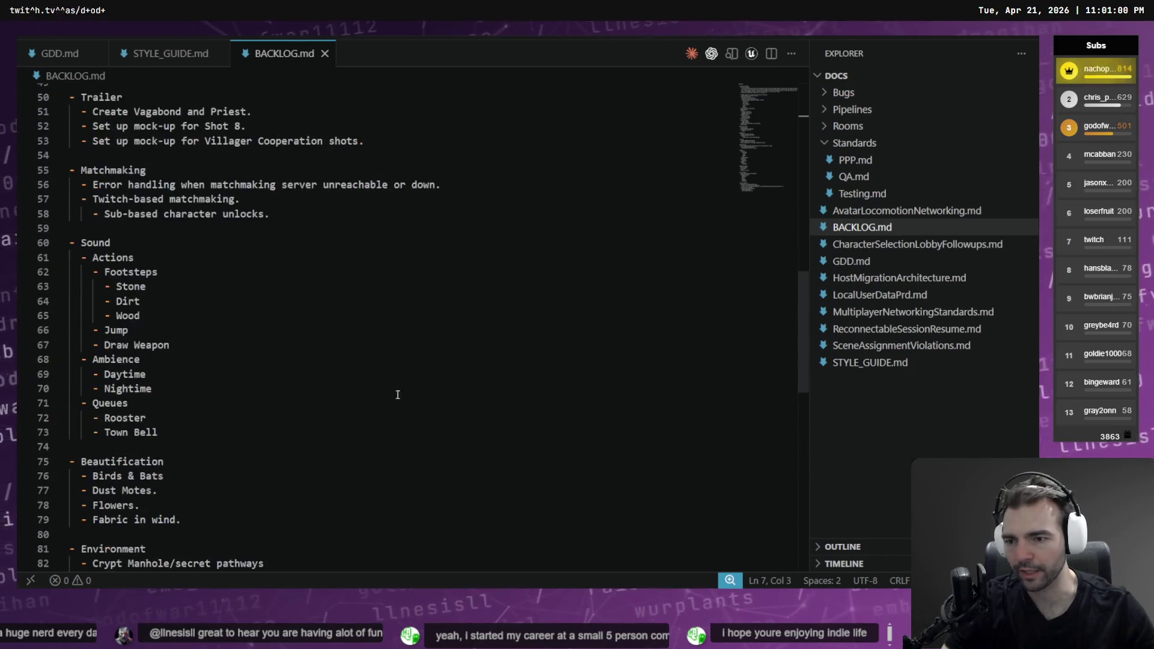
scroll(361, 316, "up", 10)
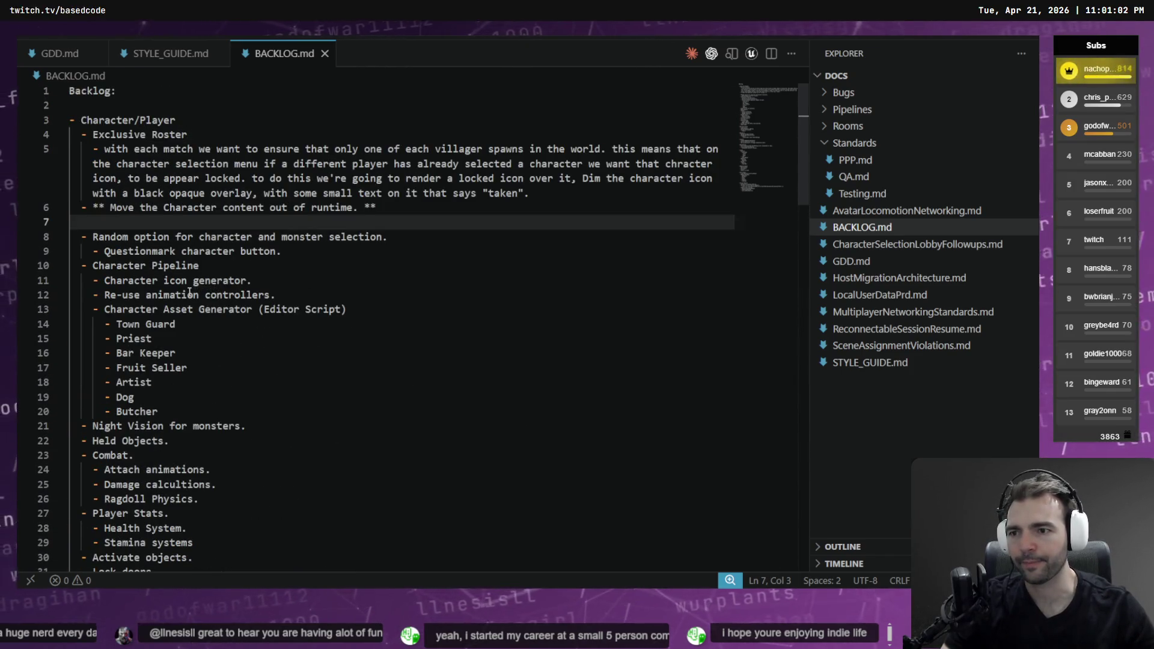
scroll(207, 302, "down", 6)
scroll(225, 416, "up", 5)
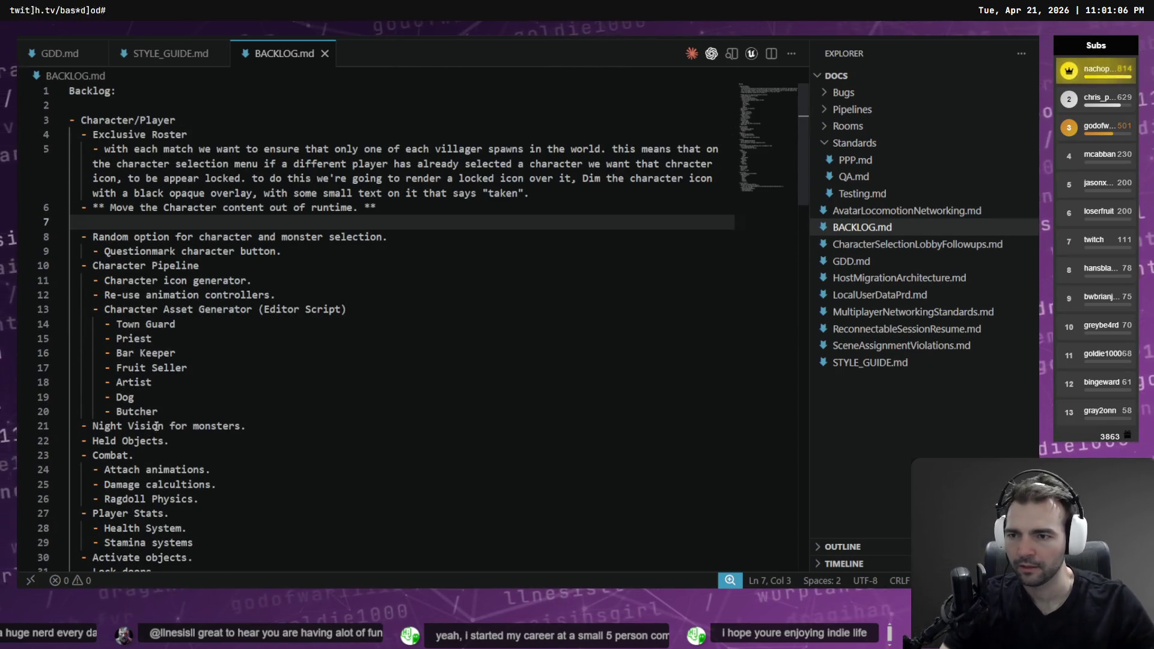
left_click(218, 107)
key("Return")
key("Return")
key("Up")
type("- Technical Debt")
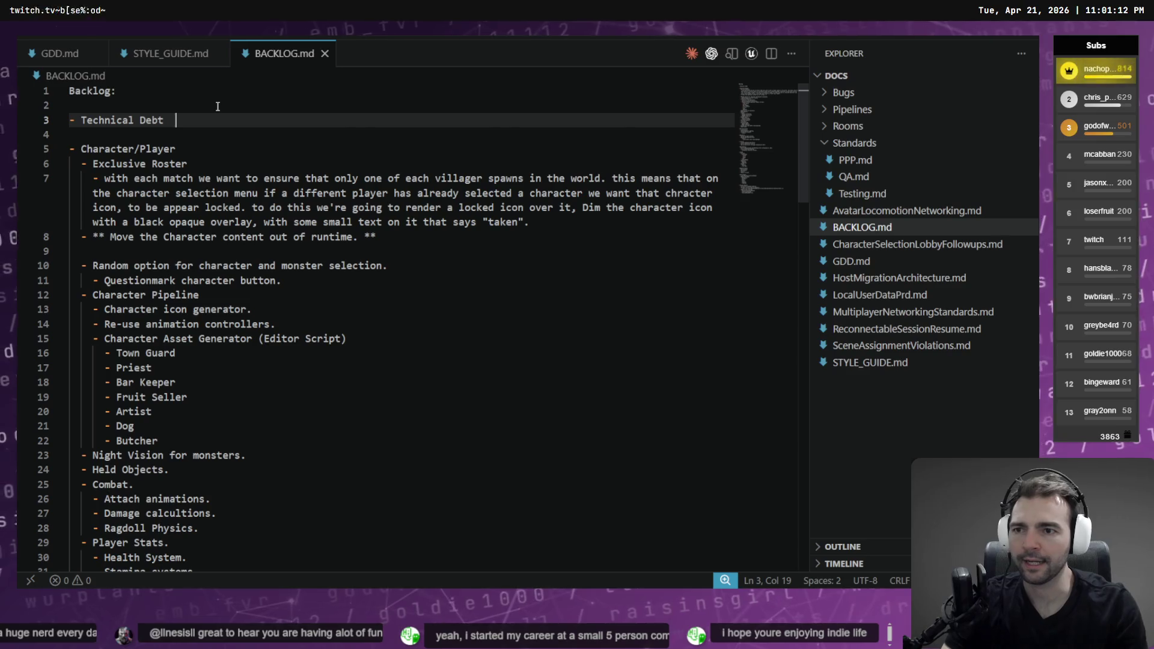
key("Return")
key("Tab")
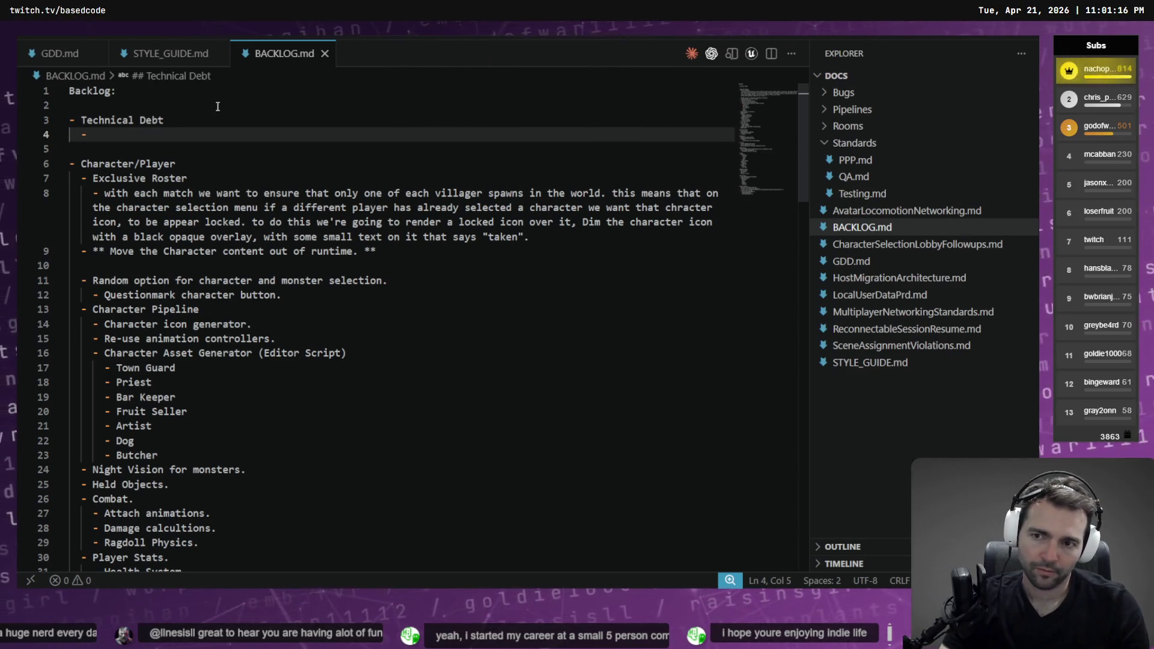
Step: Write the sub-item 'Constant Id strings replaced with enums.', correcting typos along the way
type("factor out")
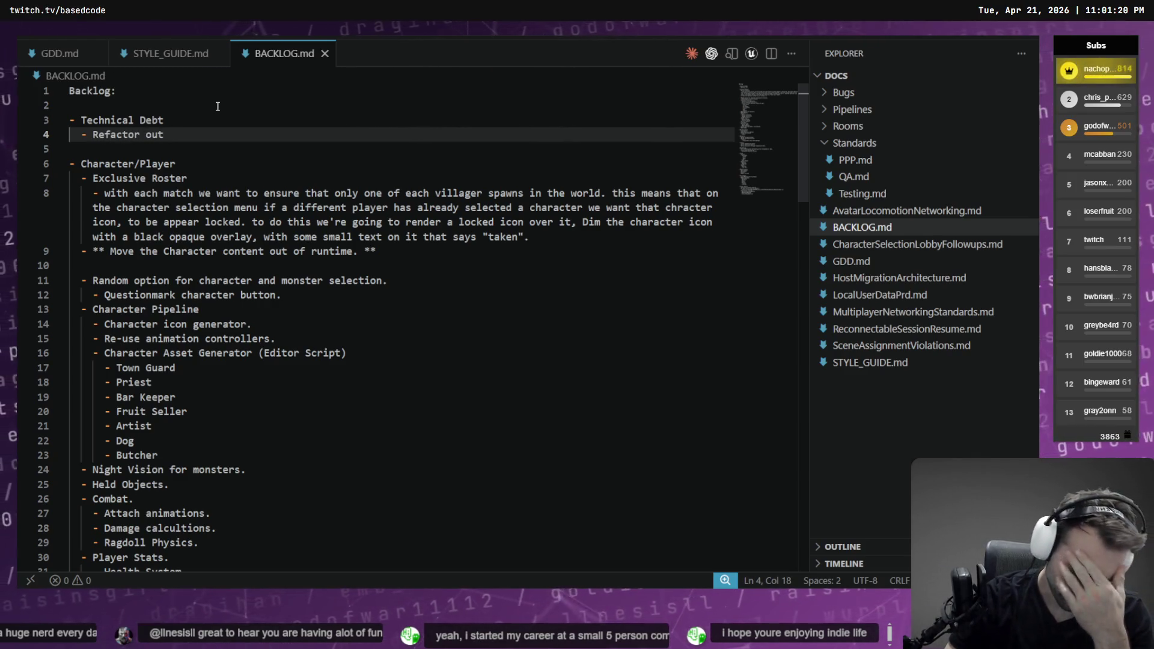
key("ctrl+BackSpace")
key("ctrl+BackSpace")
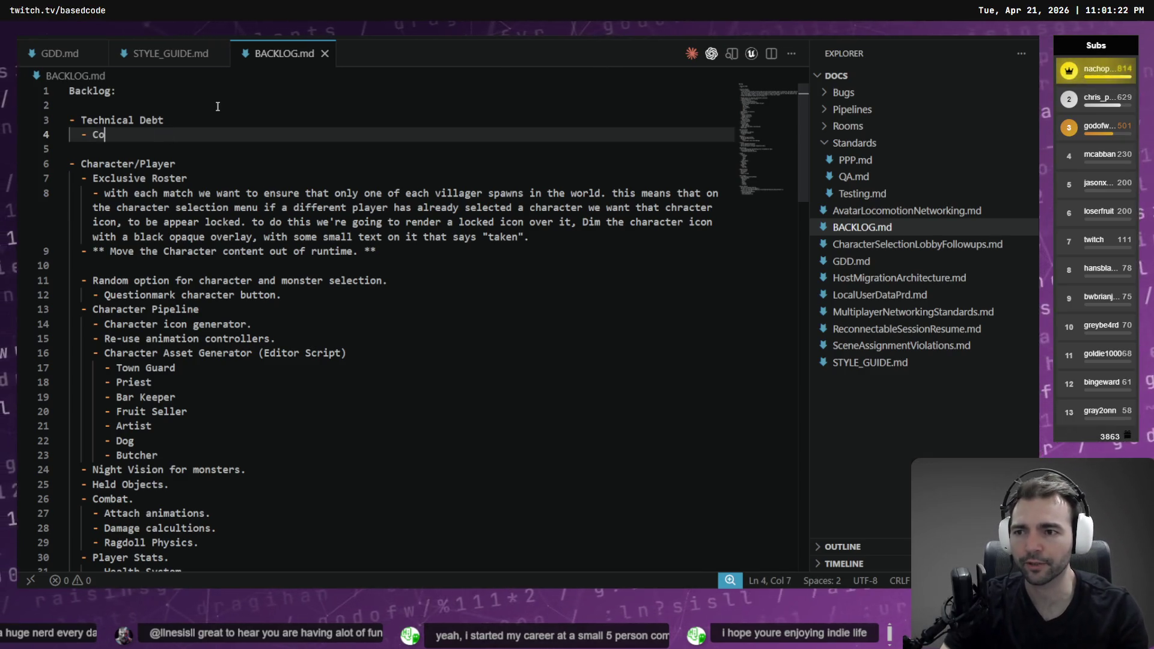
type("statn Id st")
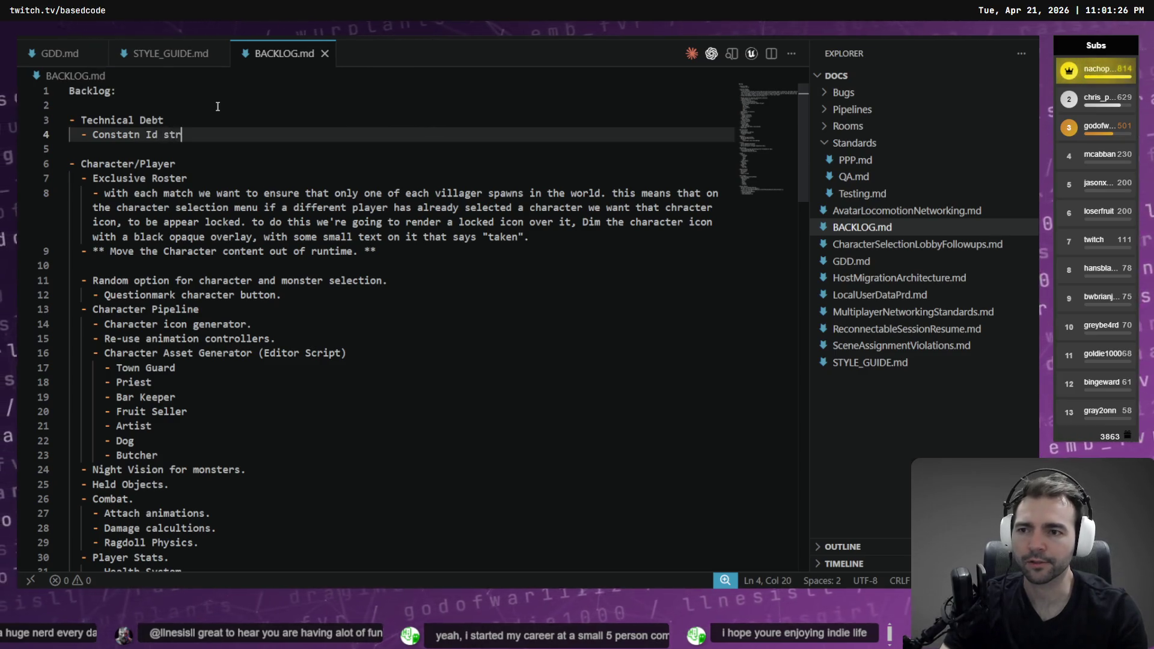
type(" rep")
key("BackSpace")
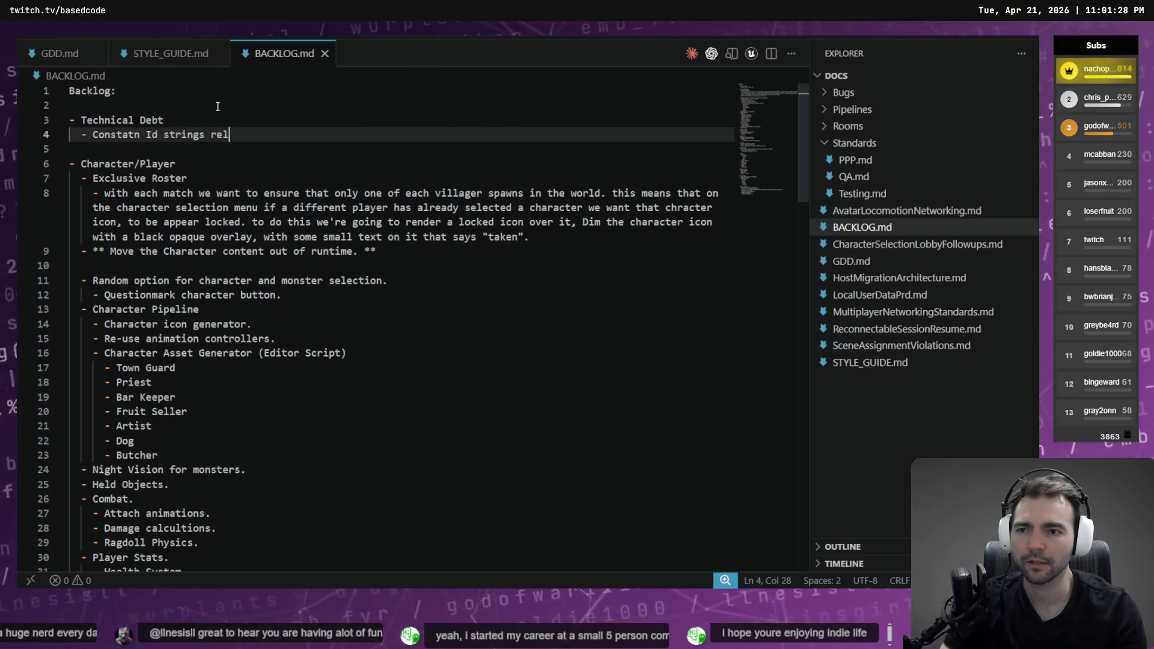
type("placed with enums.")
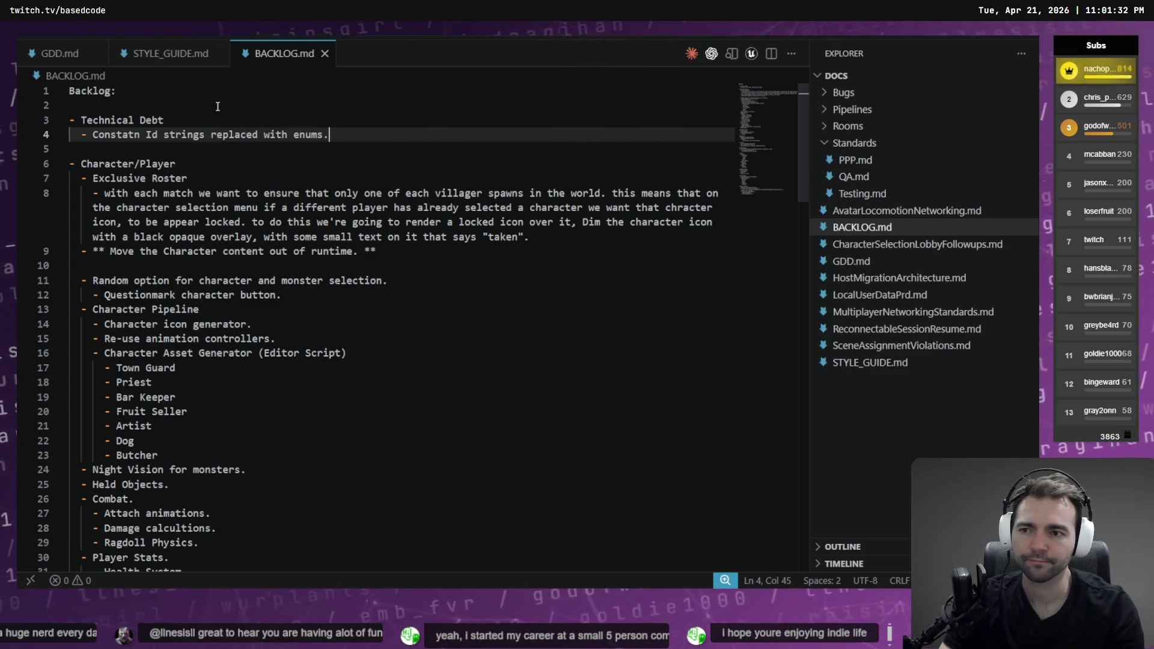
type(" (")
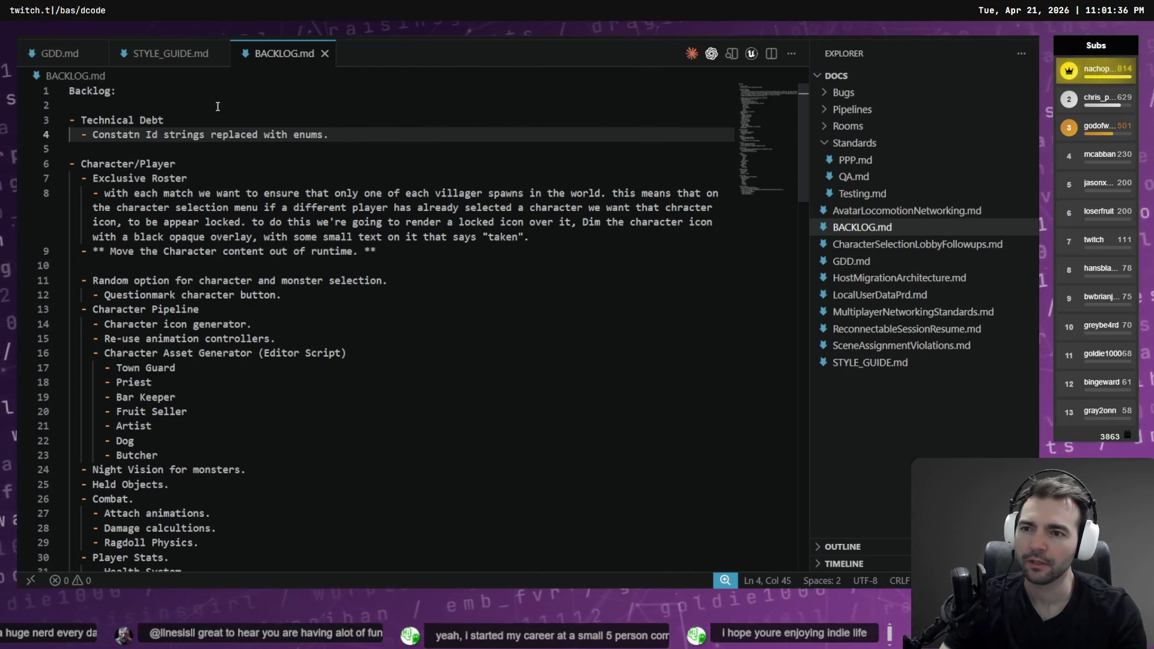
key("ctrl+Left")
key("ctrl+Left")
key("ctrl+Left")
key("ctrl+shift+Right")
type("cons")
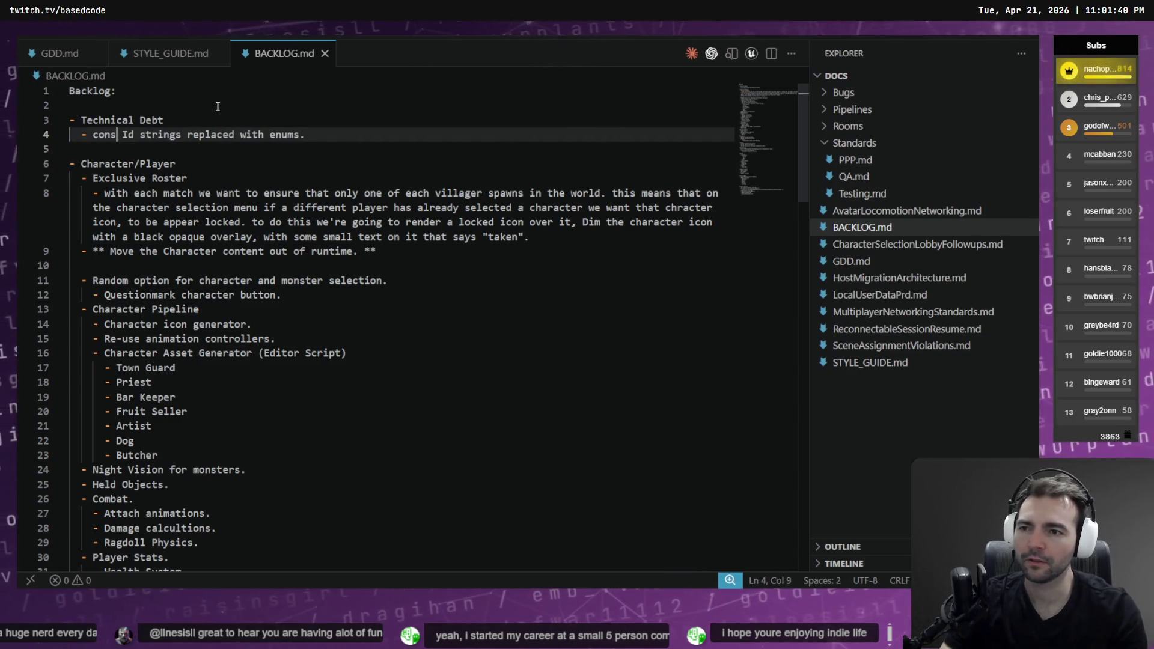
key("ctrl+BackSpace")
type("Constant")
key("End")
Step: Dictate the sub-points on syncing the ID over the network and easier editor scripts, capitalising 'Sync'
key("Return")
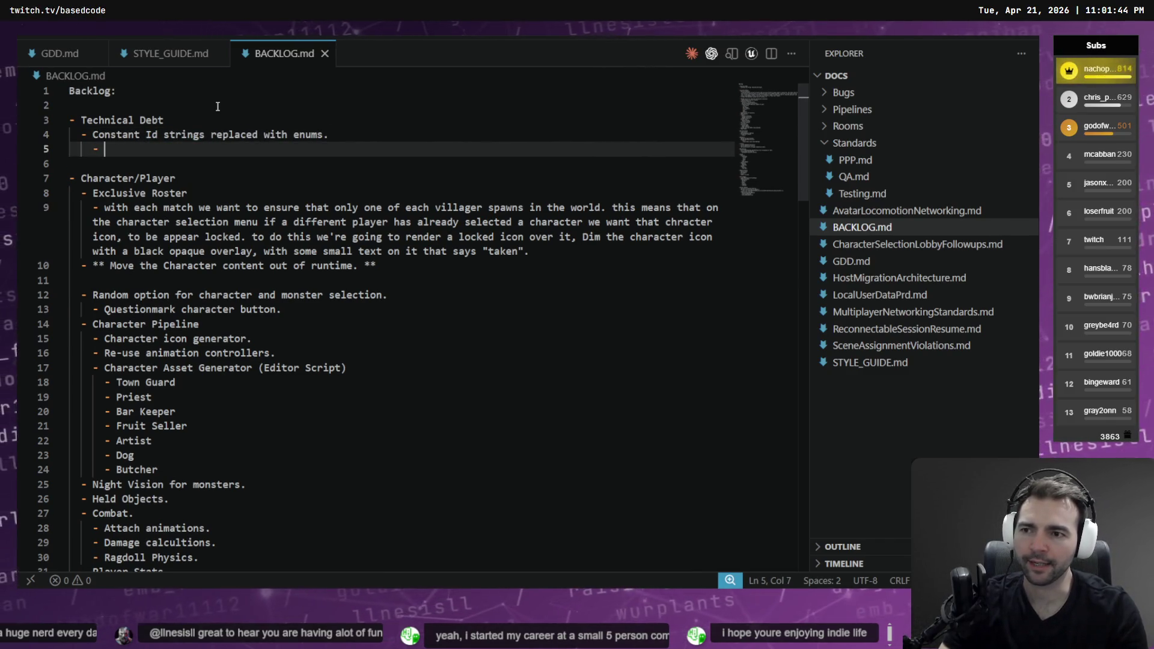
key("super+h")
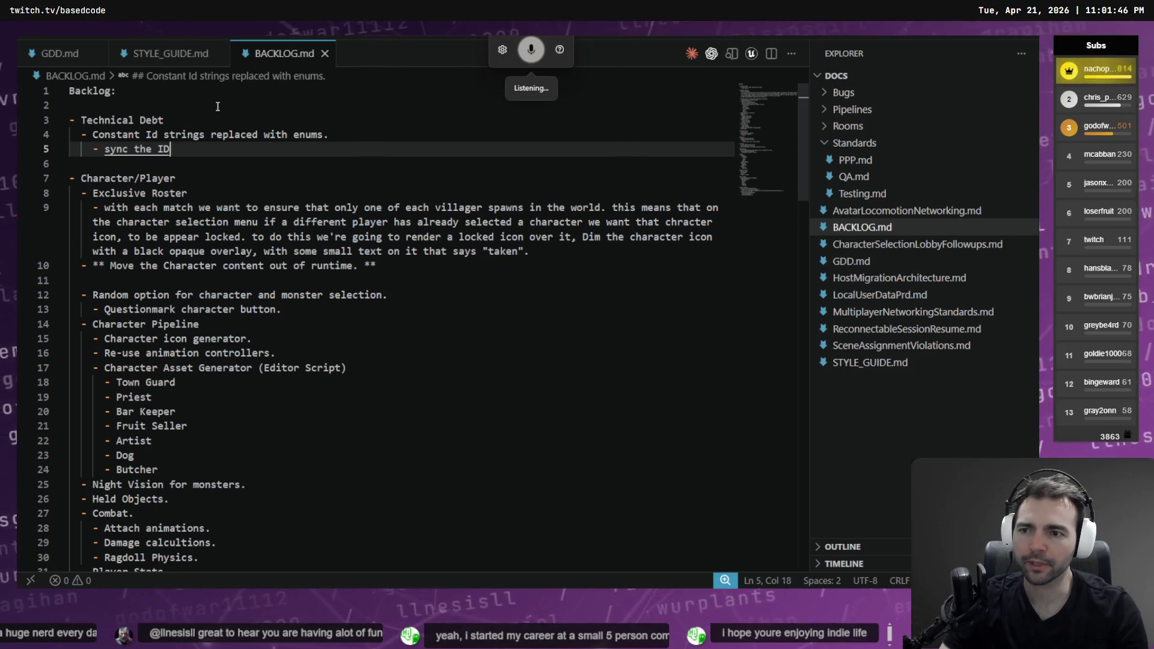
key("Return")
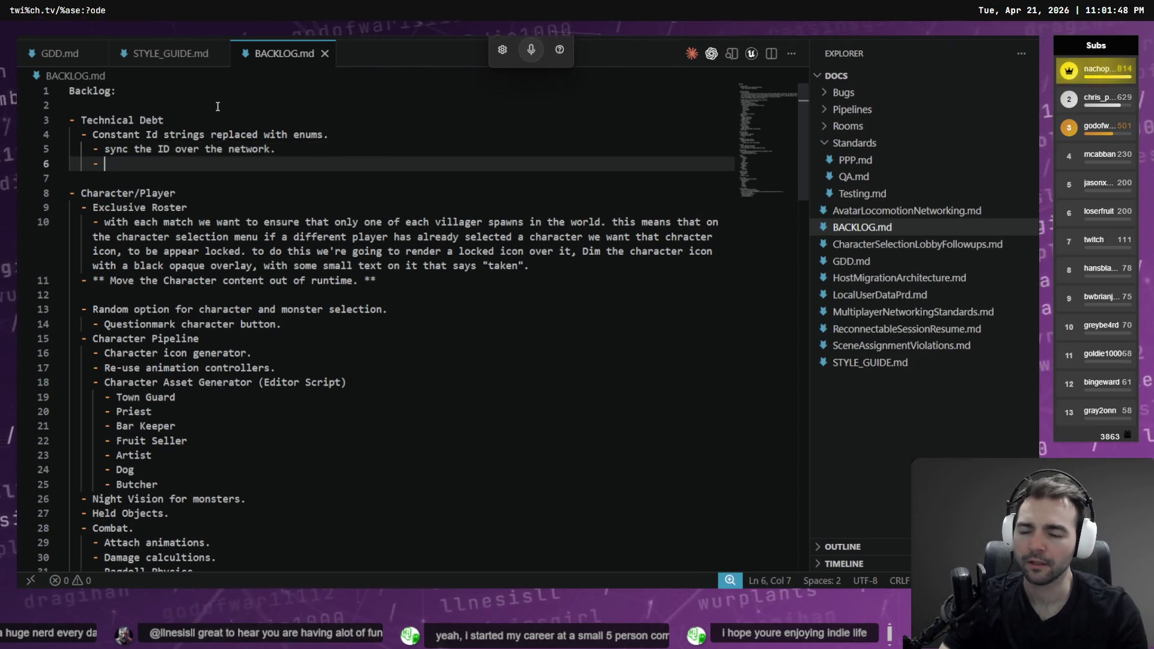
key("super+h")
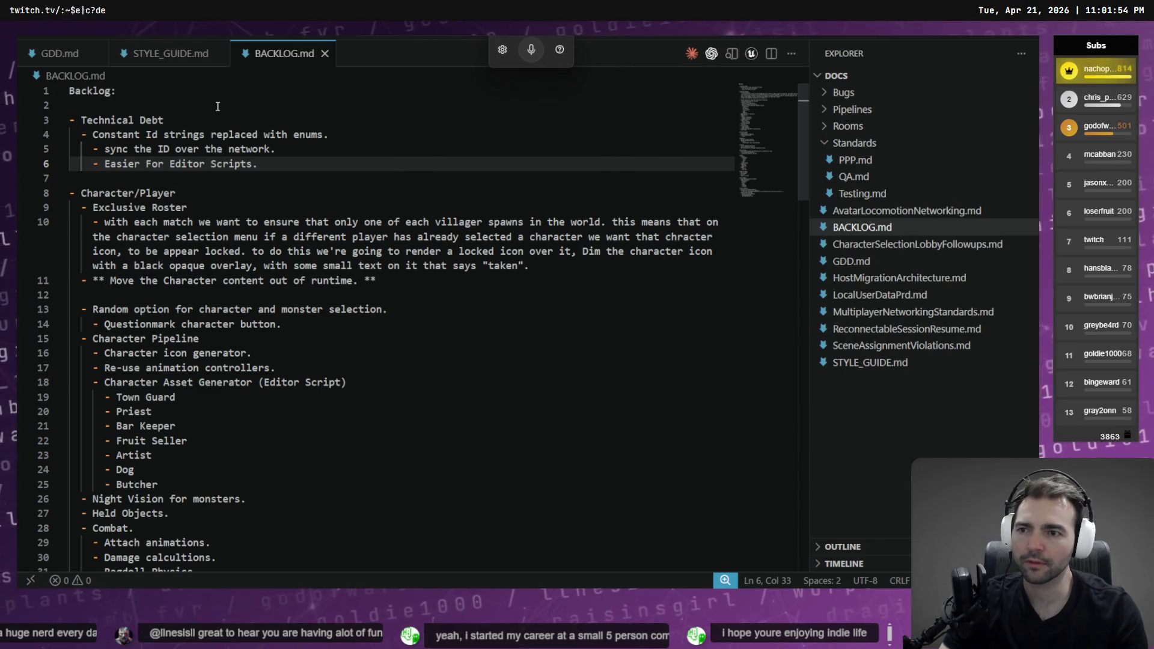
key("Up")
key("ctrl+Left")
key("ctrl+Left")
key("ctrl+Left")
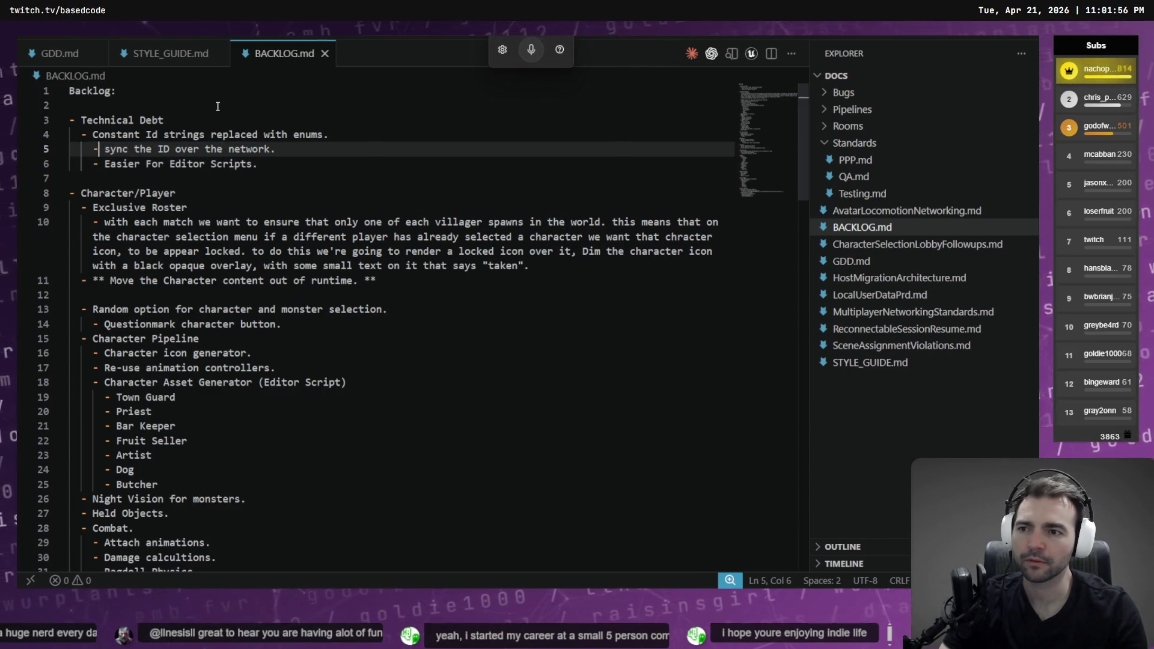
key("shift+Right")
type("S")
key("Down")
key("End")
Step: Add a third sub-point: centralised, easy to extend and consume
key("Return")
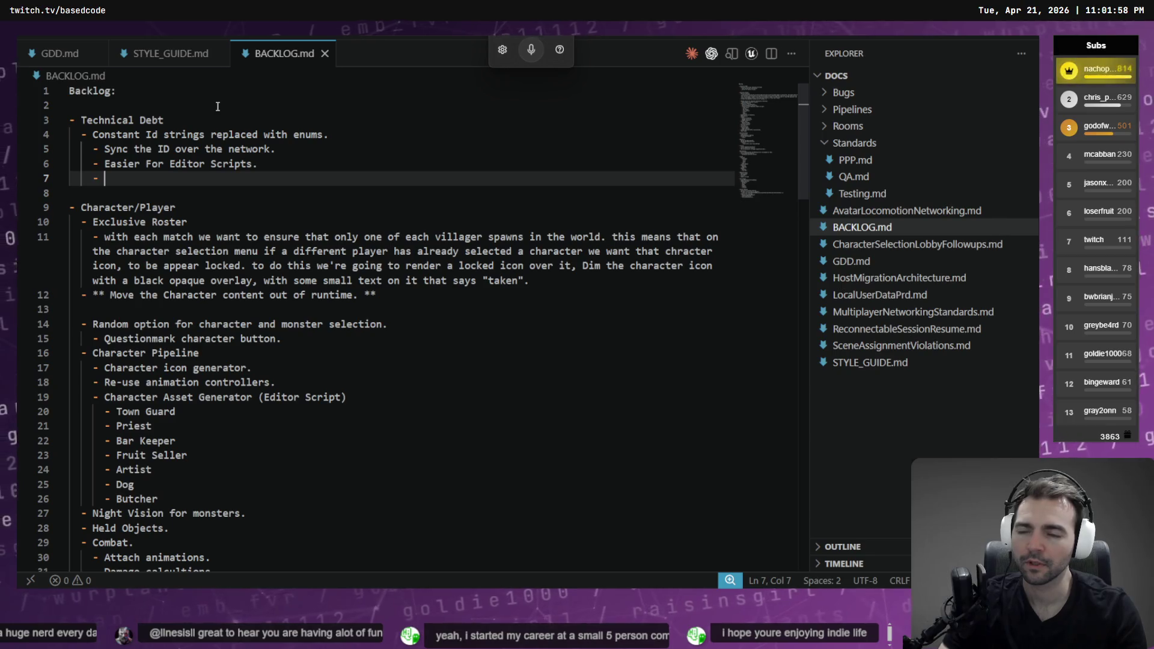
key("ctrl+alt+v")
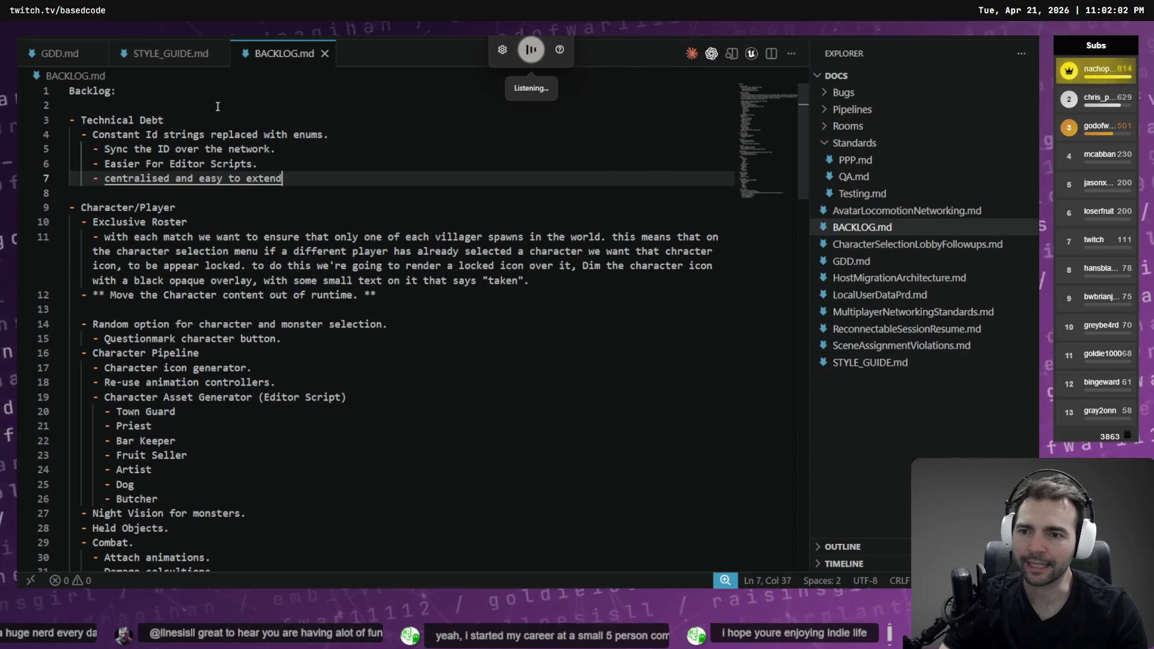
key("ctrl+alt+v")
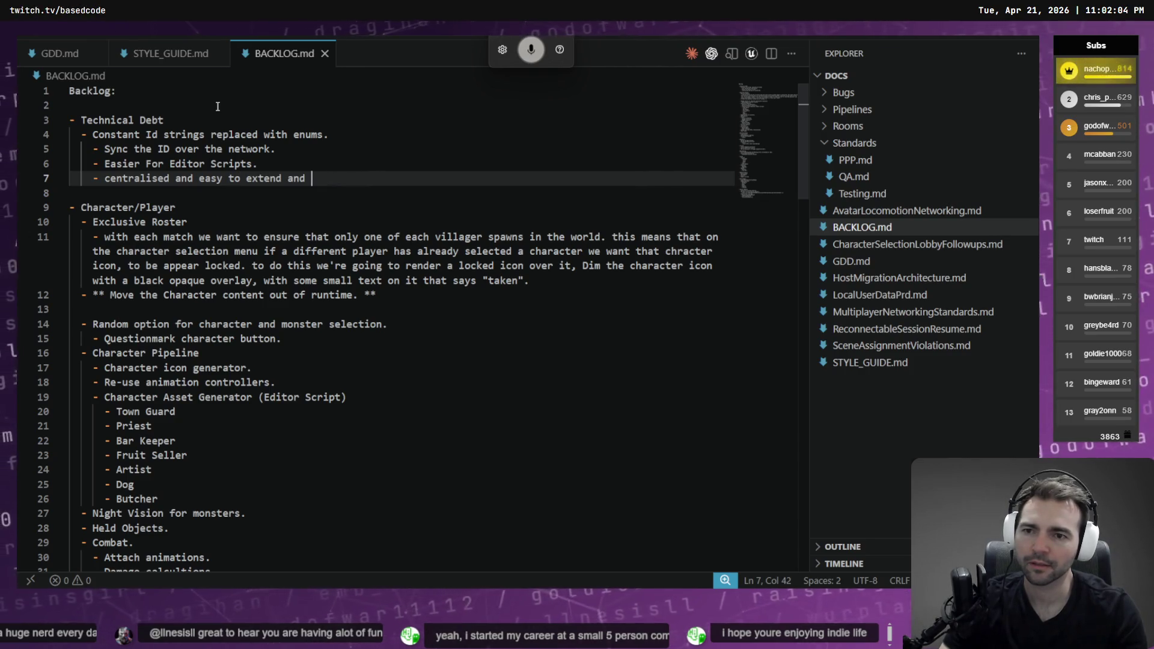
type("me.")
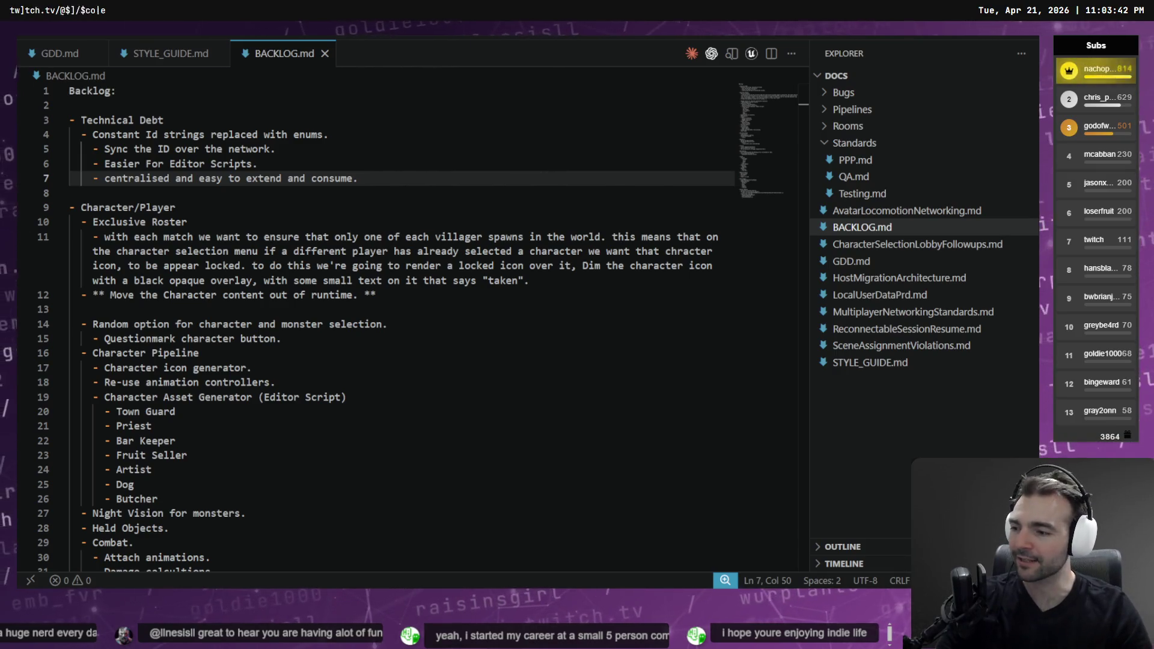
scroll(347, 293, "down", 20)
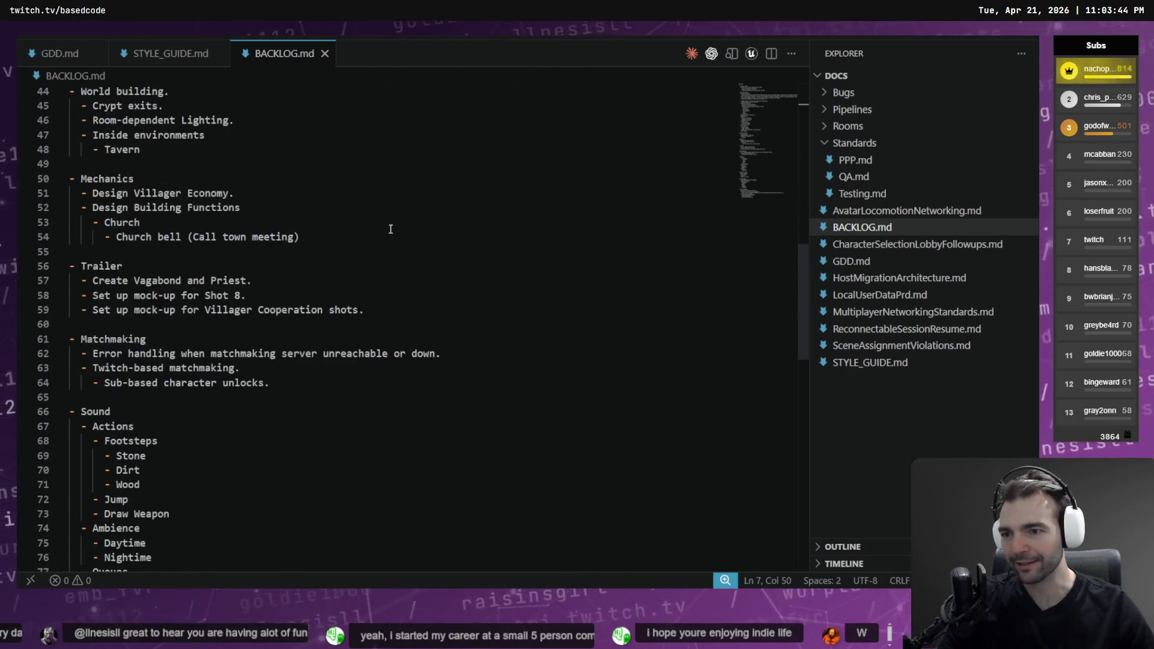
scroll(347, 294, "up", 20)
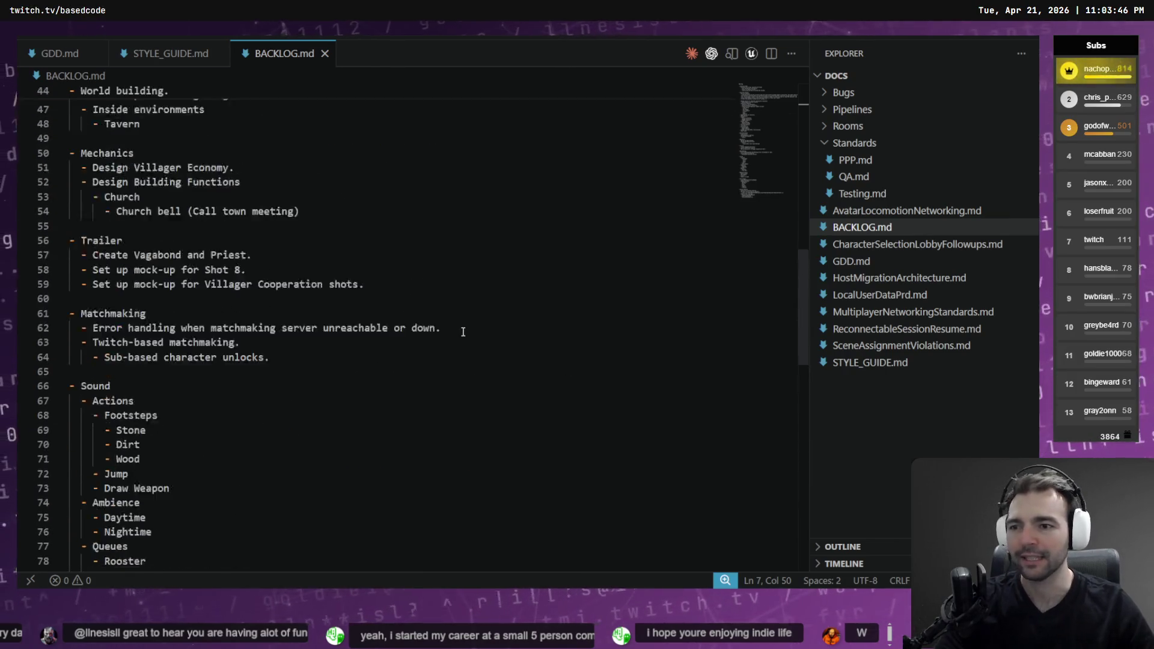
scroll(481, 344, "up", 5)
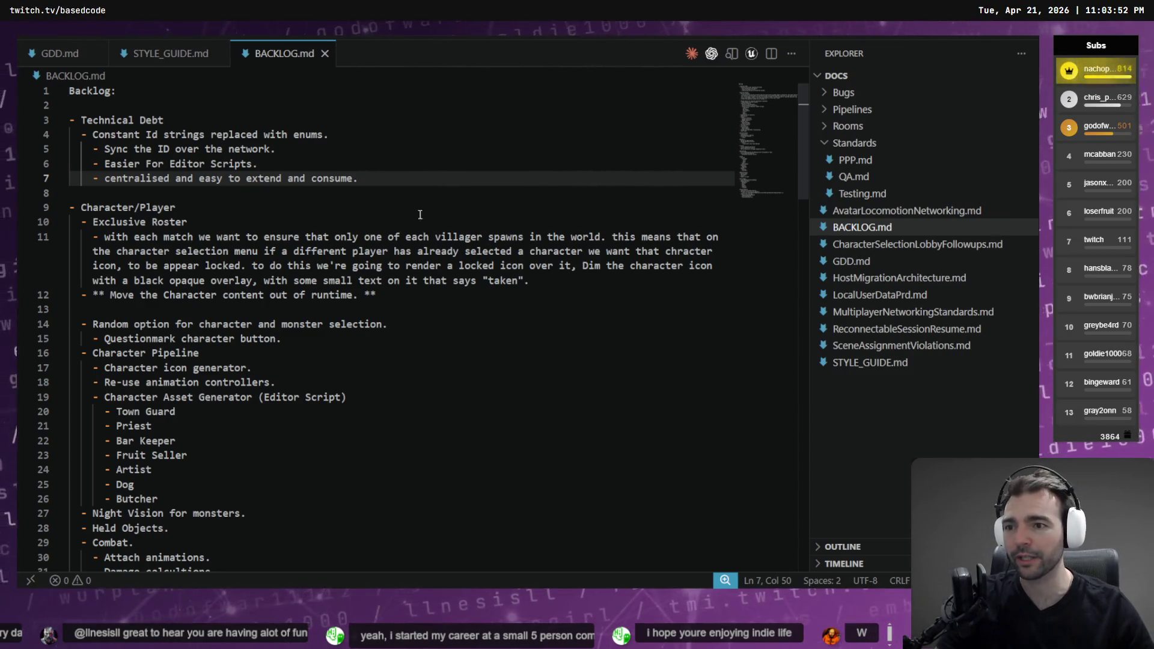
left_click(451, 301)
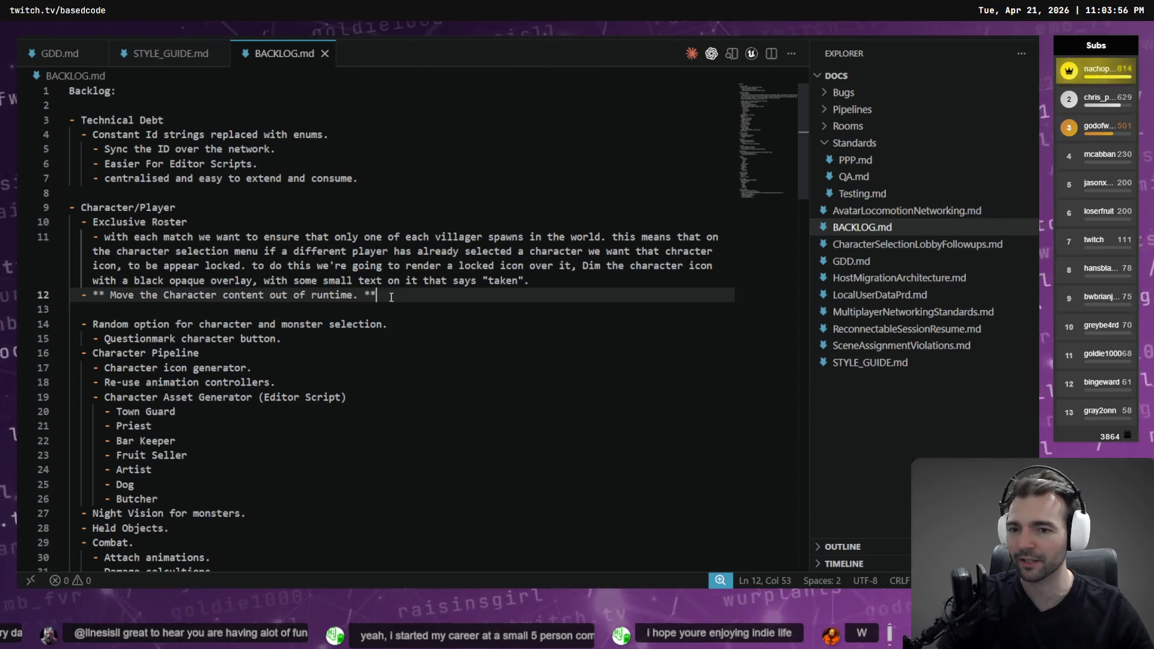
left_click_drag(357, 295, 110, 294)
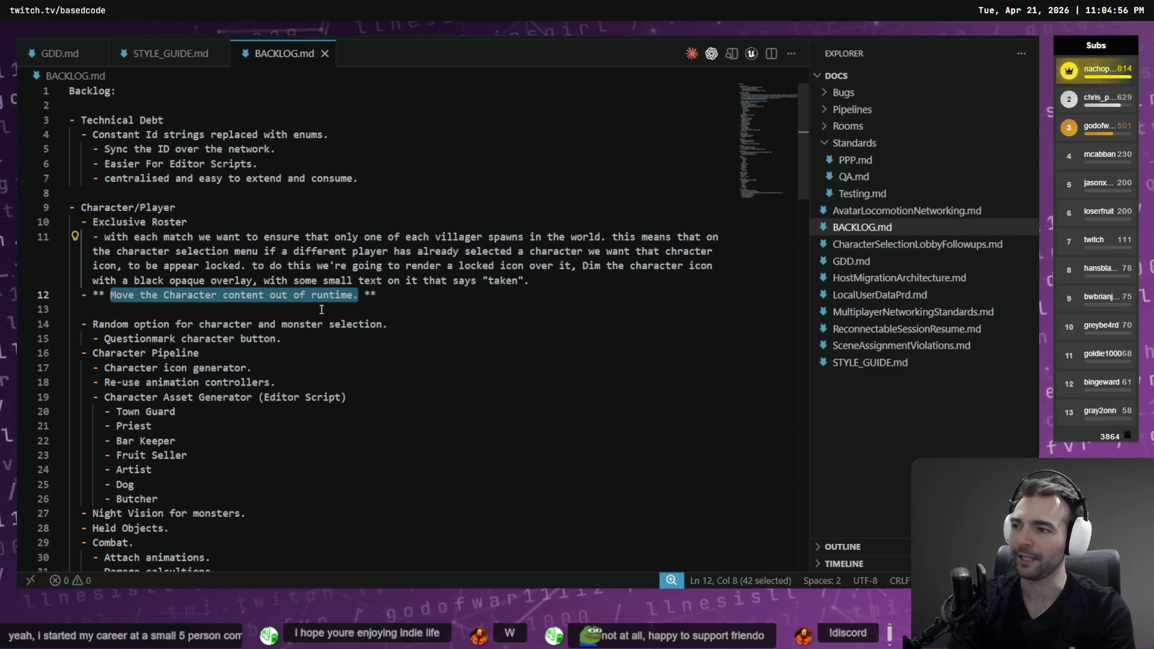
left_click(469, 298)
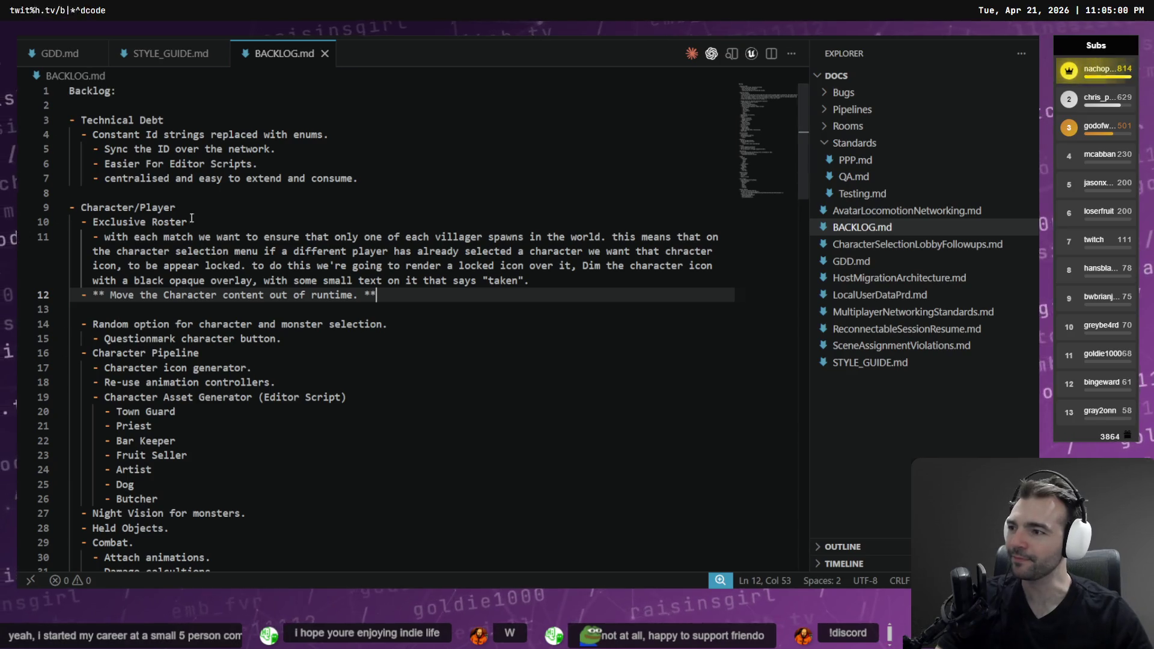
left_click(439, 304)
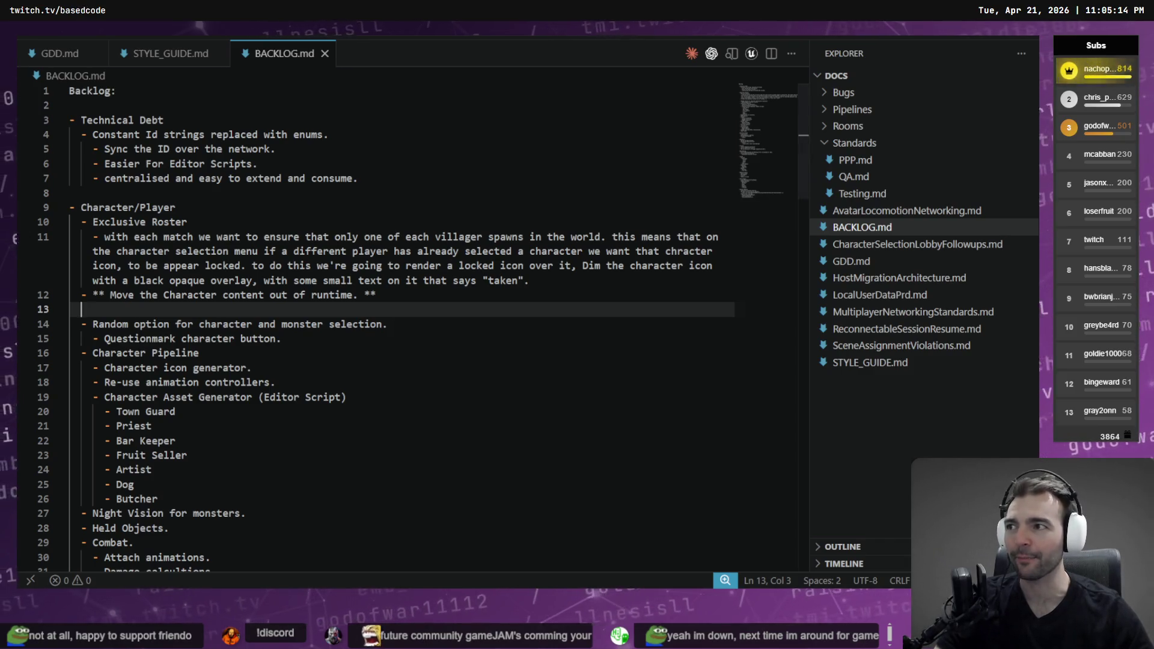
left_click(622, 376)
scroll(489, 369, "down", 8)
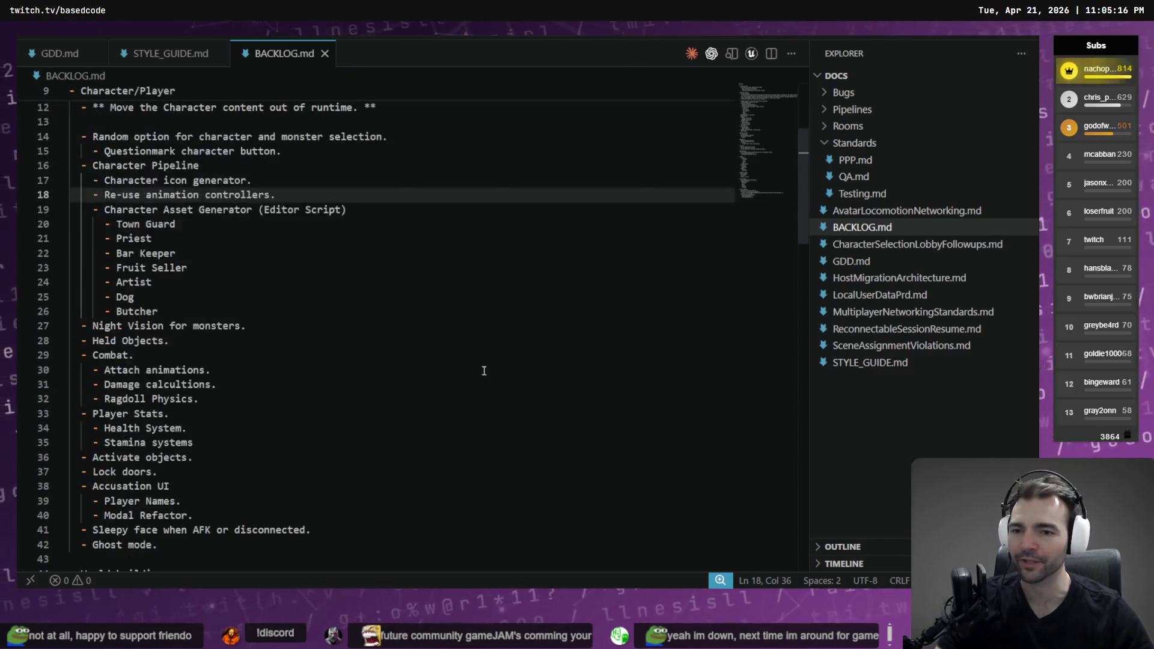
scroll(584, 371, "up", 7)
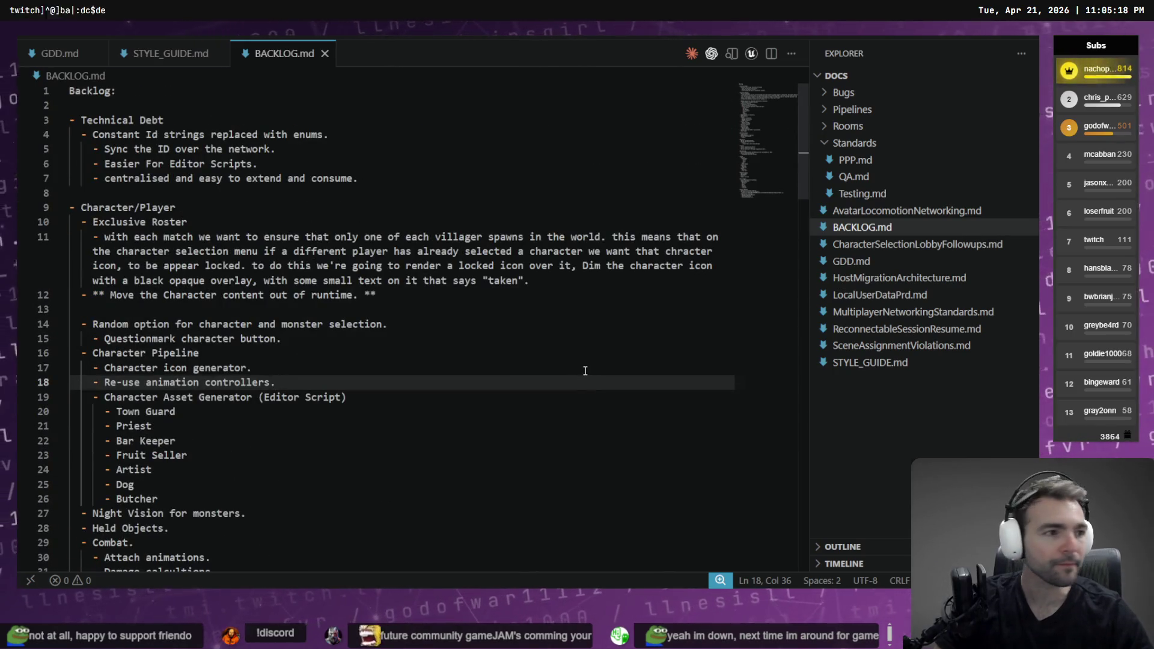
Step: Approve the other Codex session's client build and return to the wizard session
key("alt+Tab")
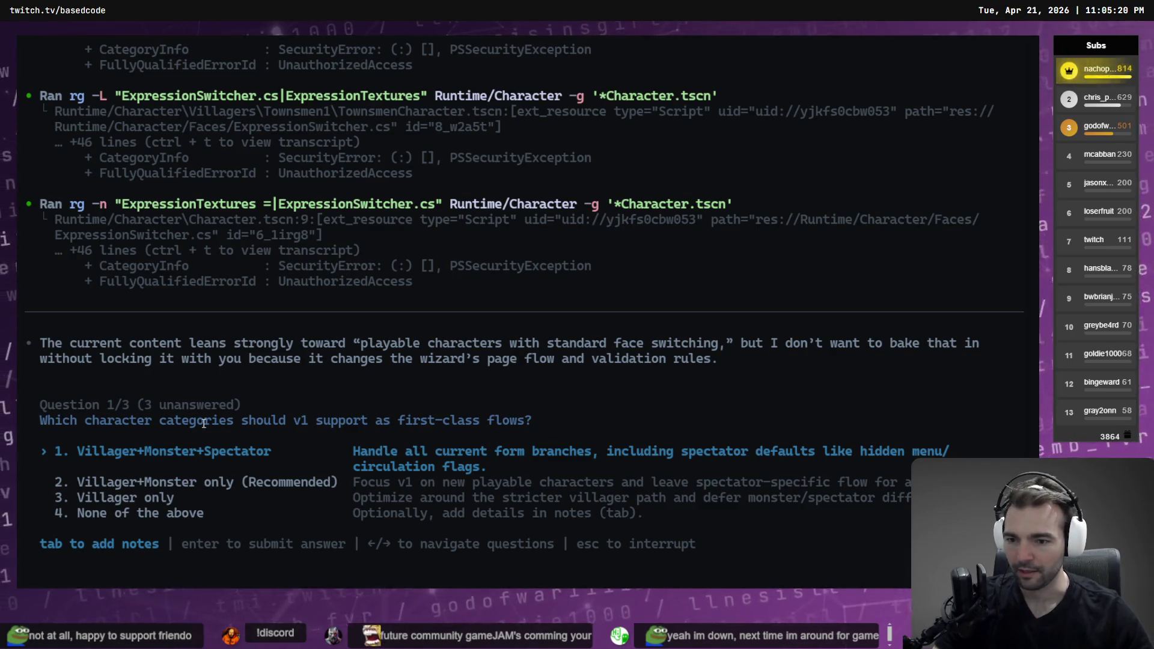
key("ctrl+Tab")
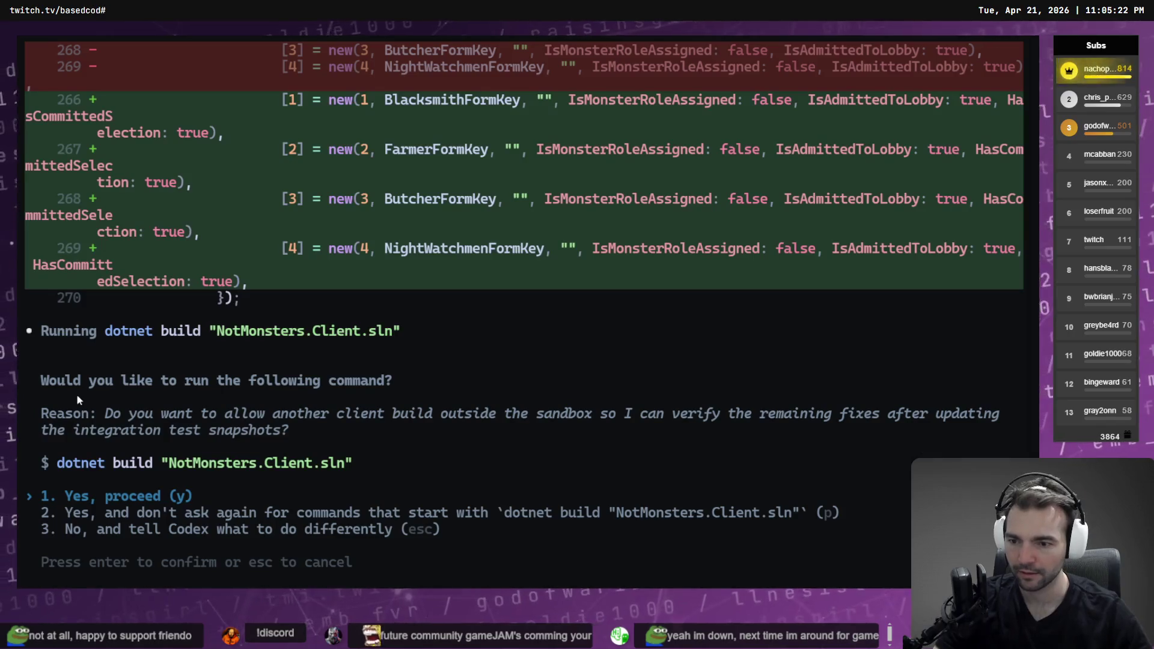
key("Return")
key("ctrl+Tab")
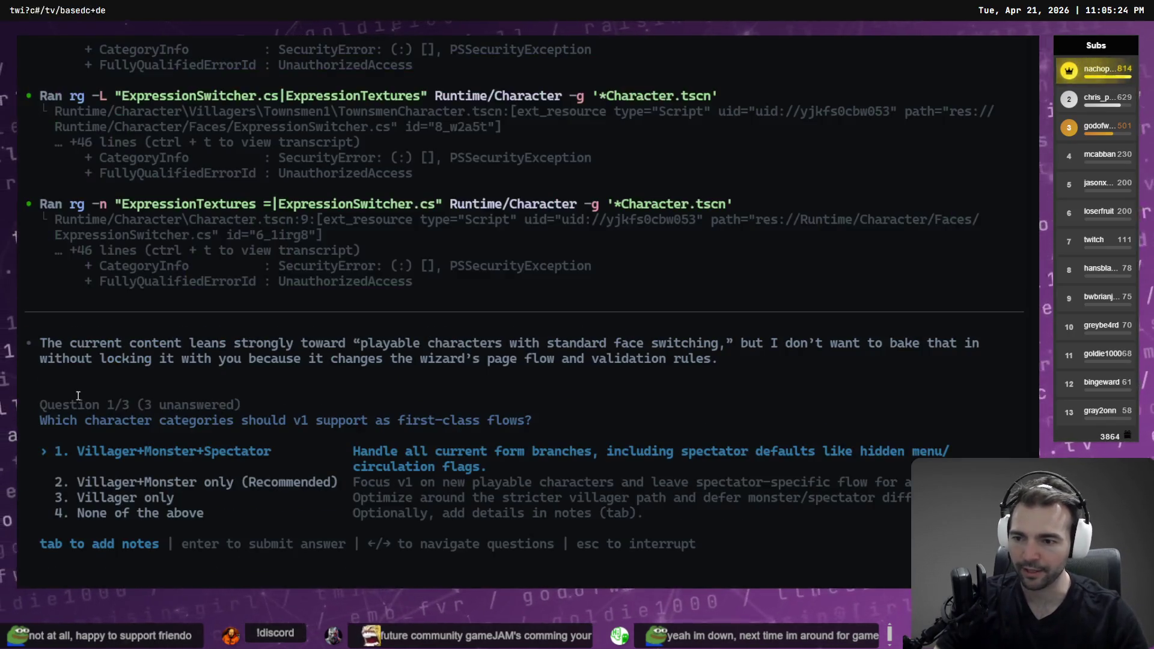
key("alt+Tab")
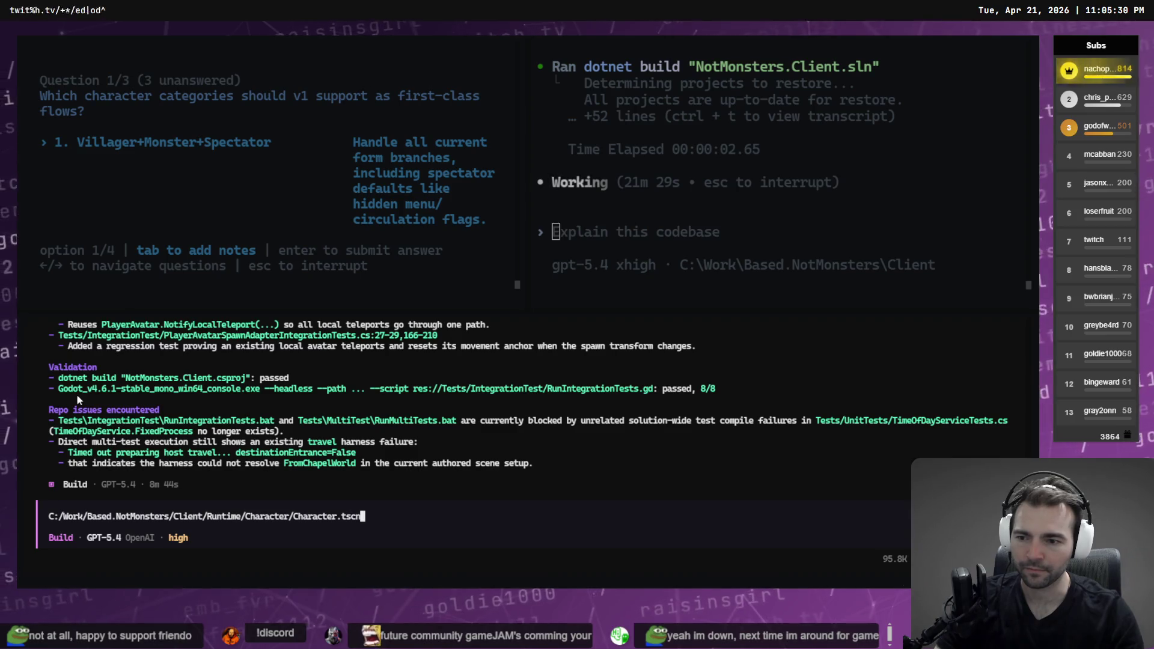
Step: Exit opencode, close the PowerShell pane, shrink the text, and stack the agent terminal below the question pane
key("super+shift+s")
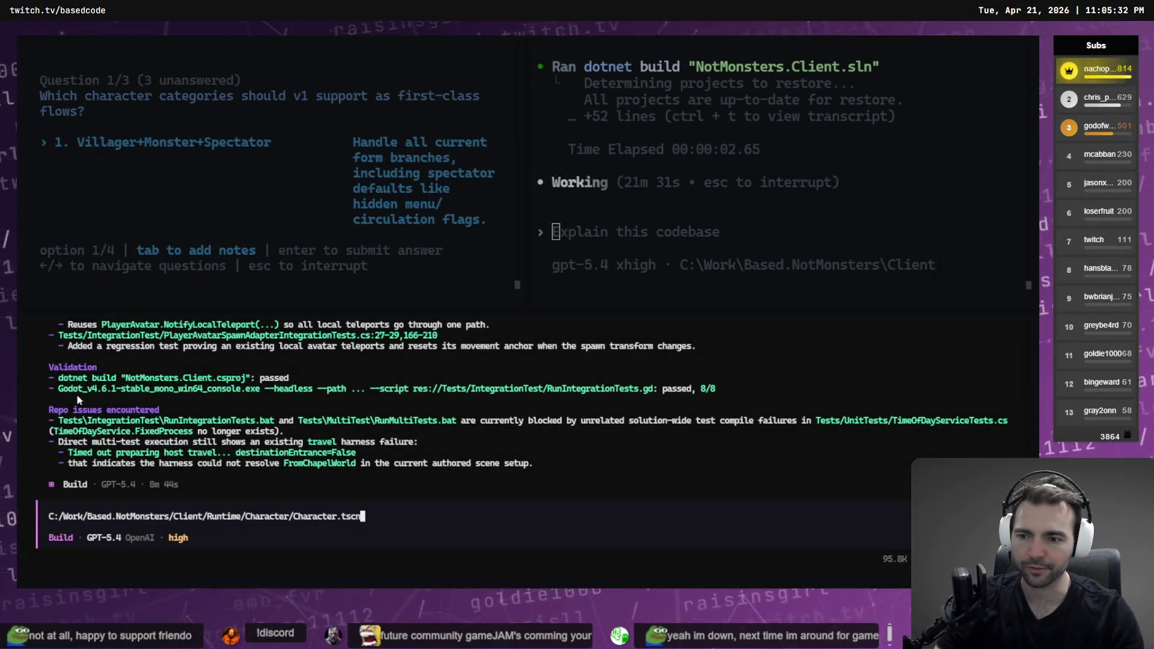
key("ctrl+c")
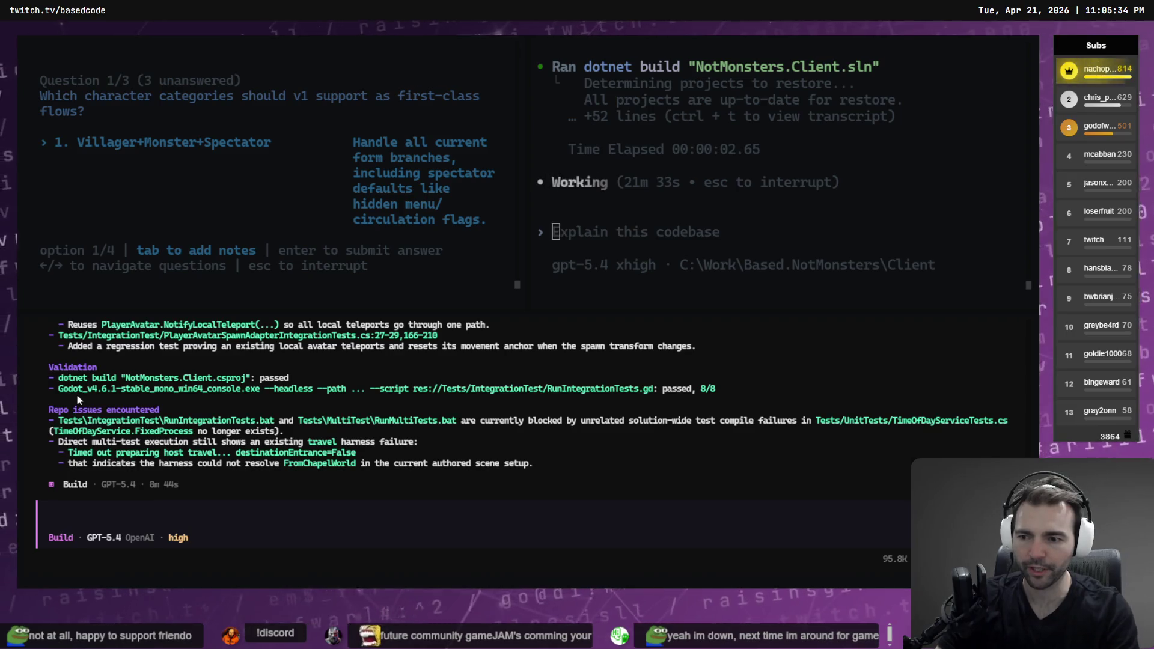
key("ctrl+c")
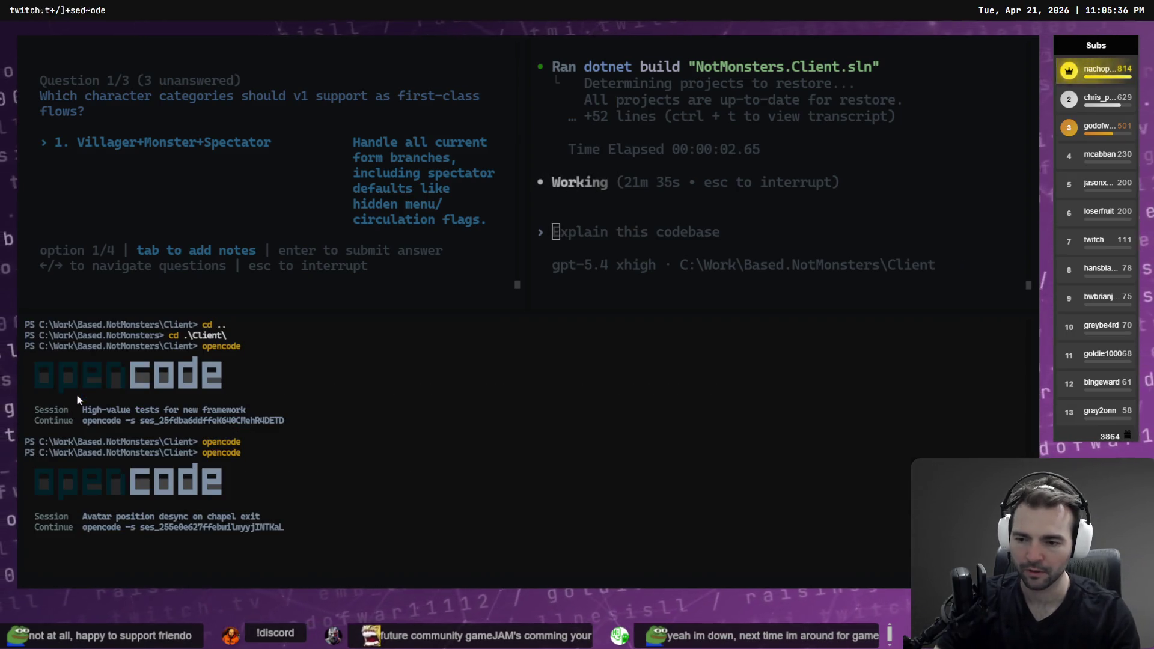
key("ctrl+shift+w")
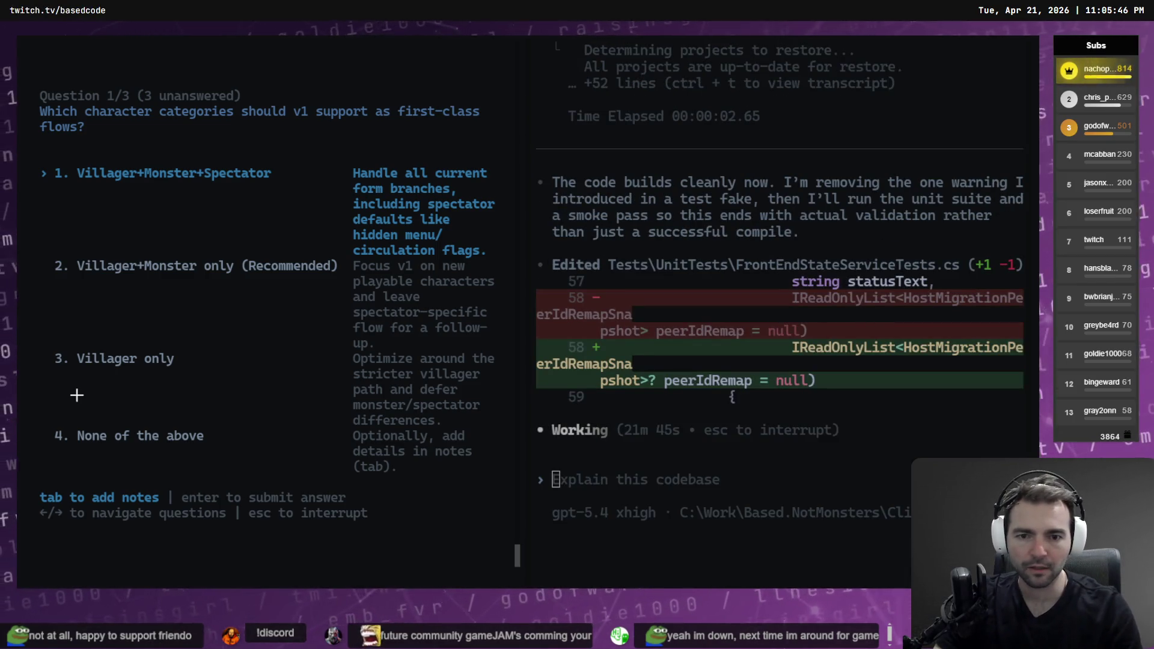
key("ctrl+minus")
key("ctrl+minus")
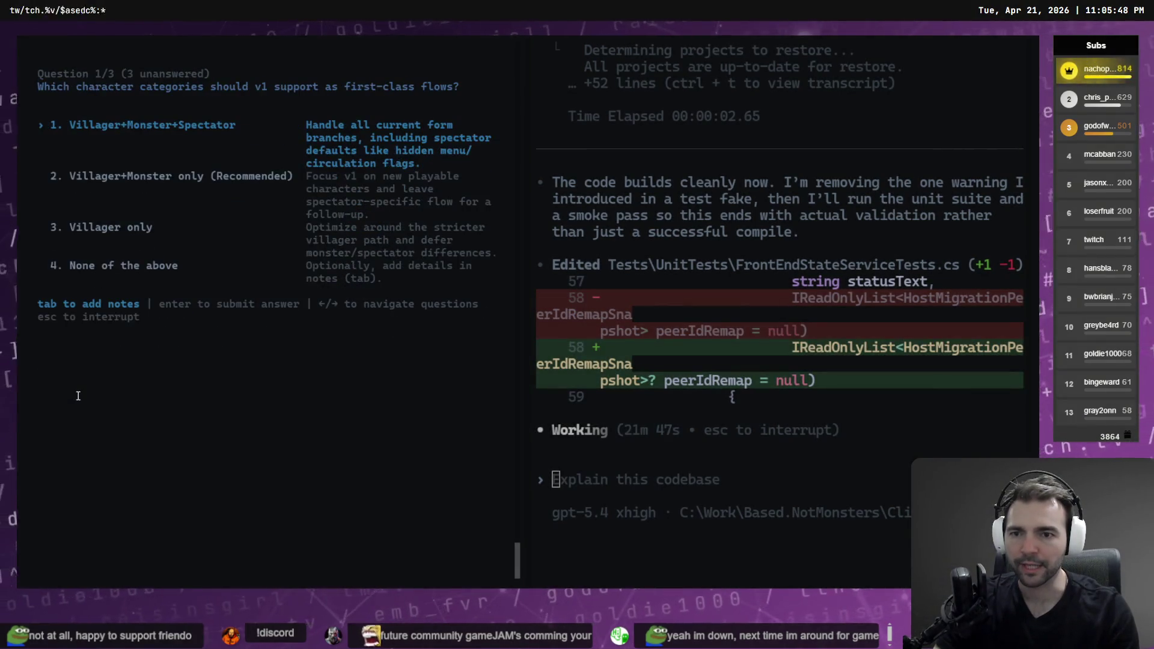
key("super")
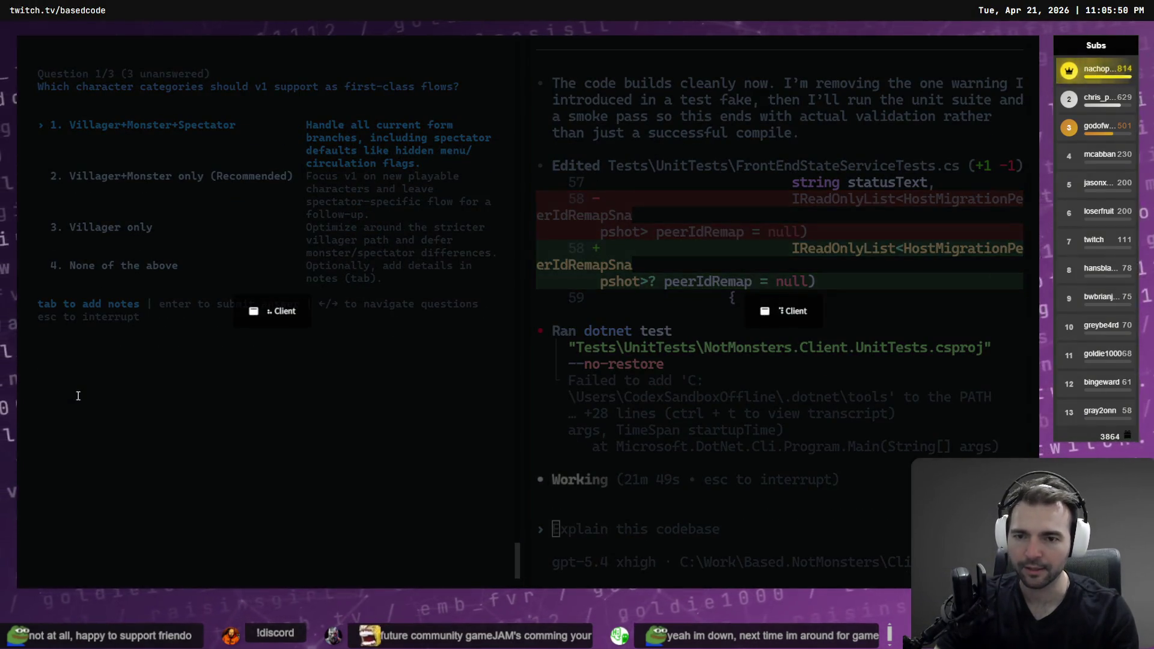
mouse_move(804, 303)
left_mouse_down()
mouse_move(481, 543)
mouse_move(499, 561)
mouse_move(495, 552)
left_mouse_up()
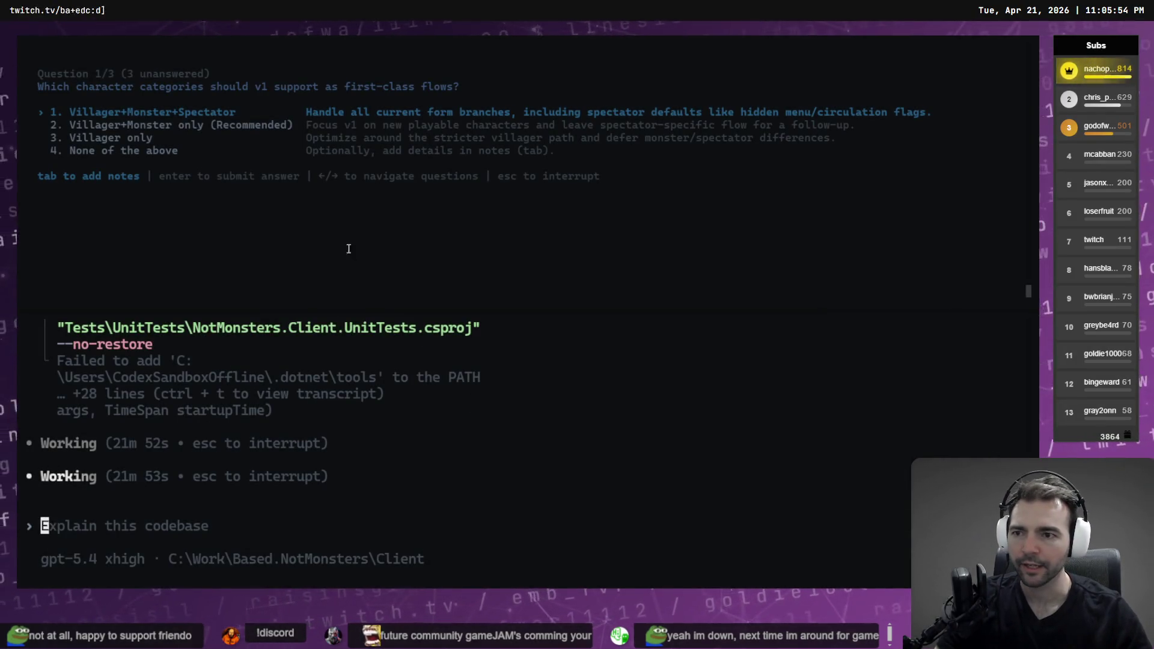
left_click(338, 233)
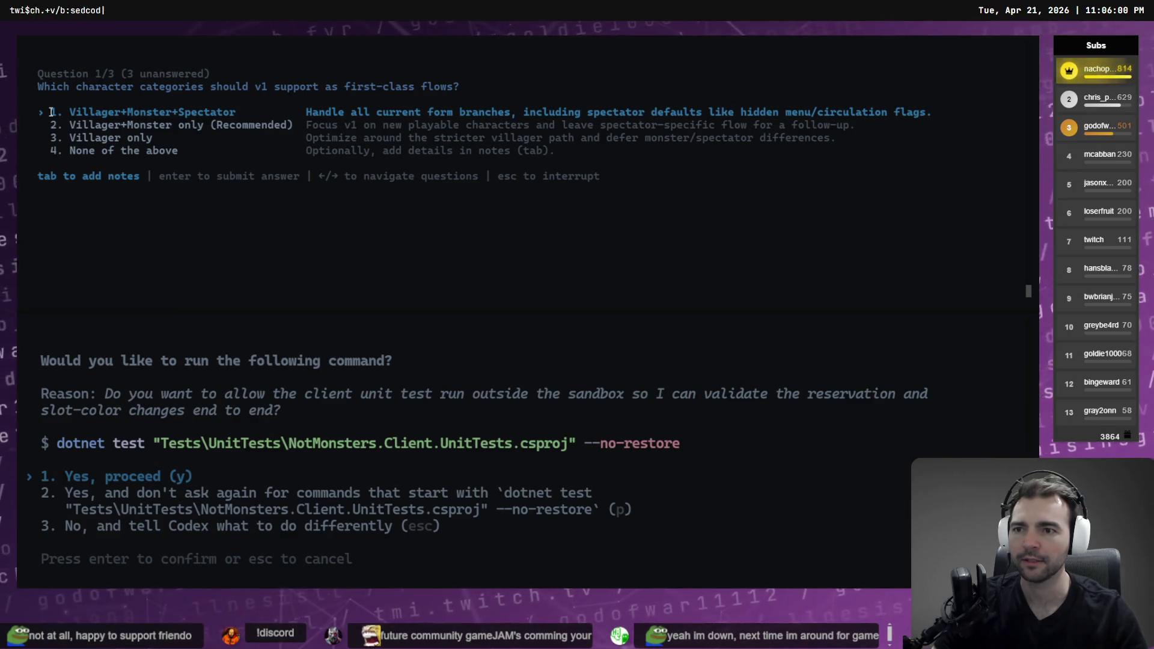
Step: Answer Villager+Monster+Spectator with a note keeping spectator options off by default
key("Down")
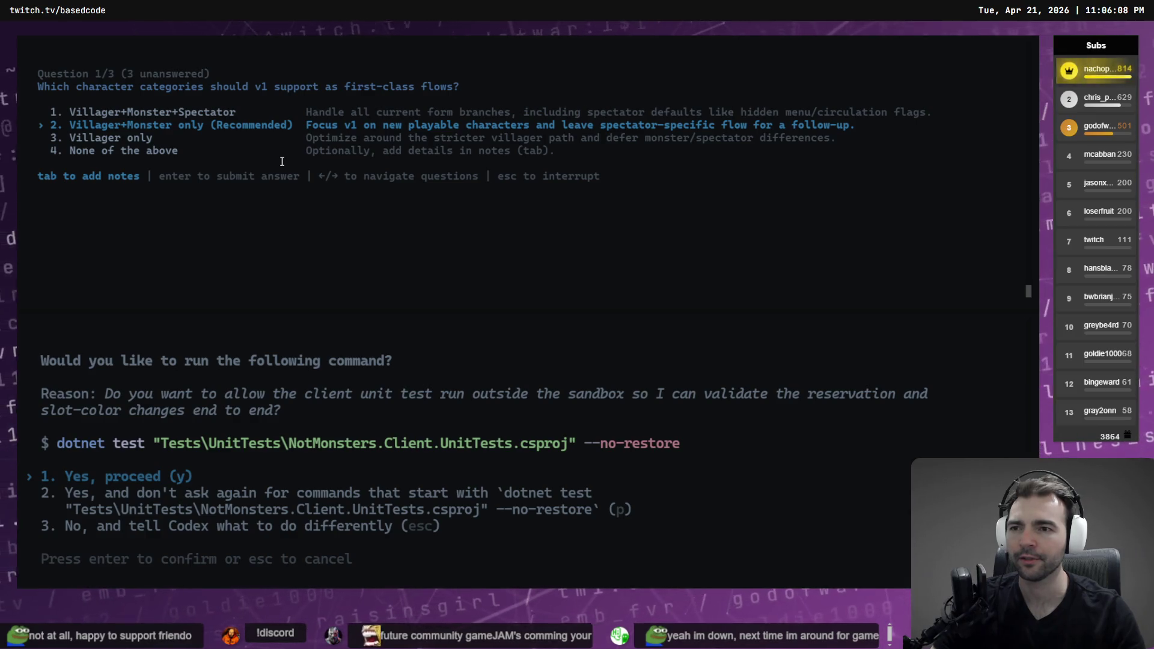
key("Up")
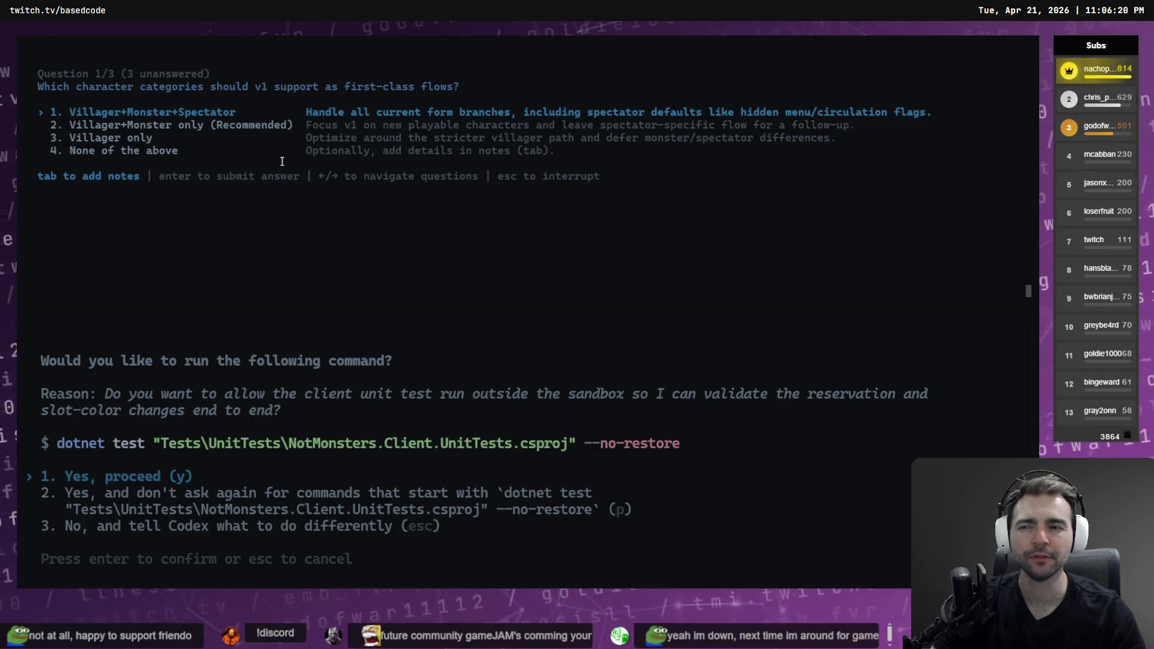
key("Tab")
key("super+h")
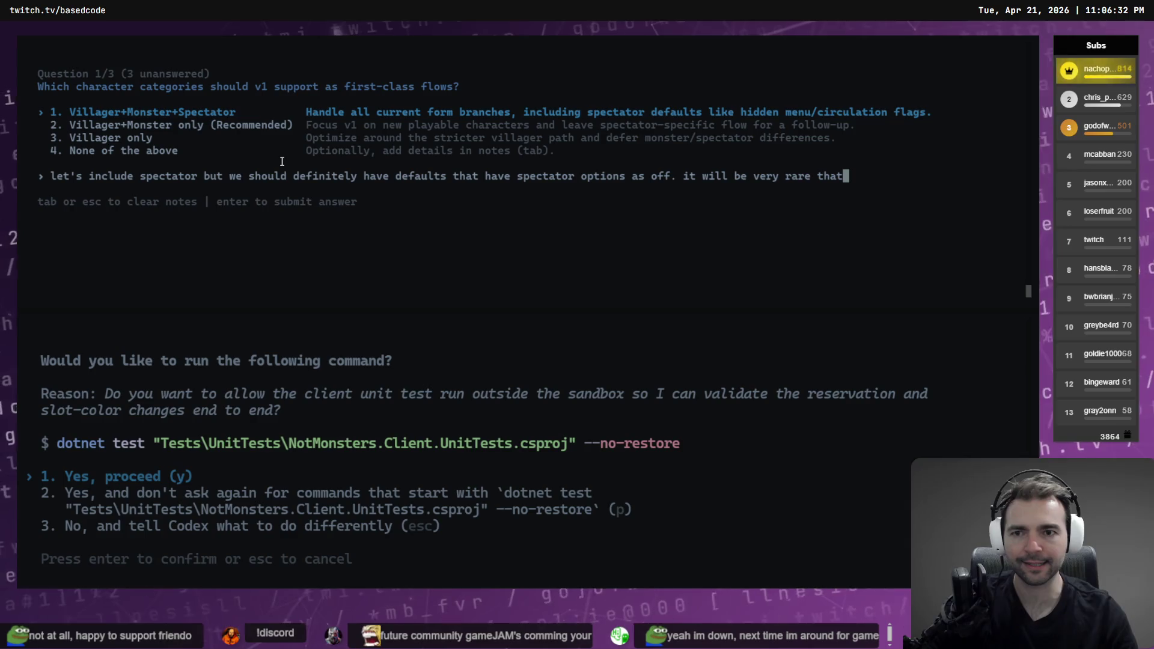
type("(if ever)")
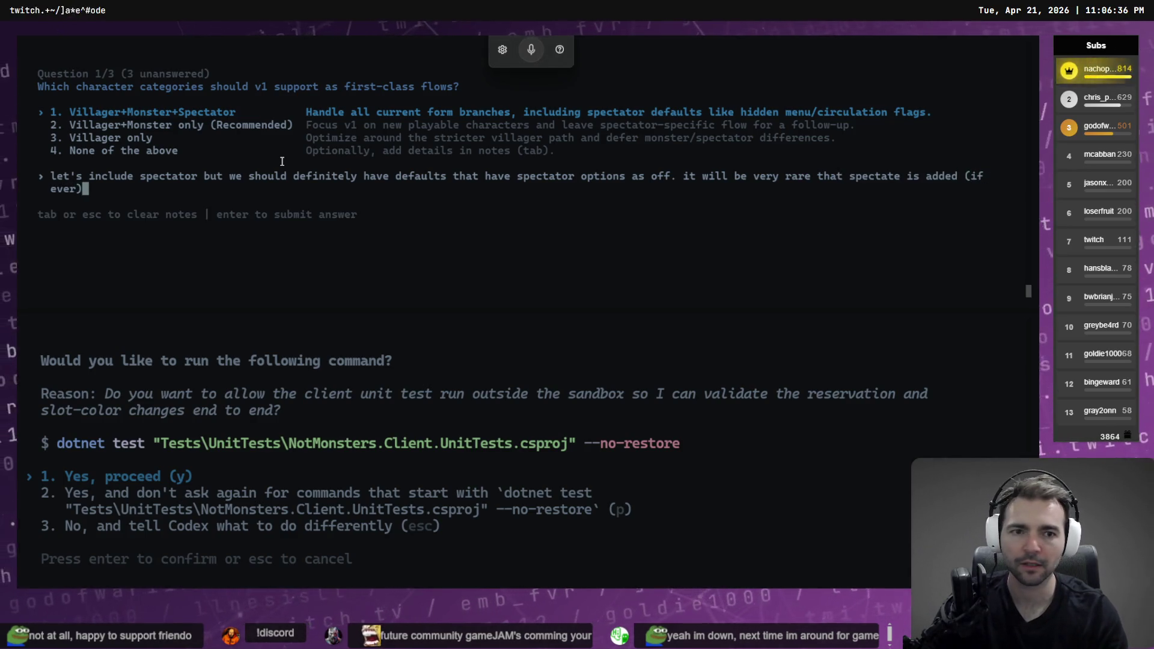
type(".")
key("BackSpace")
type("or characters are added")
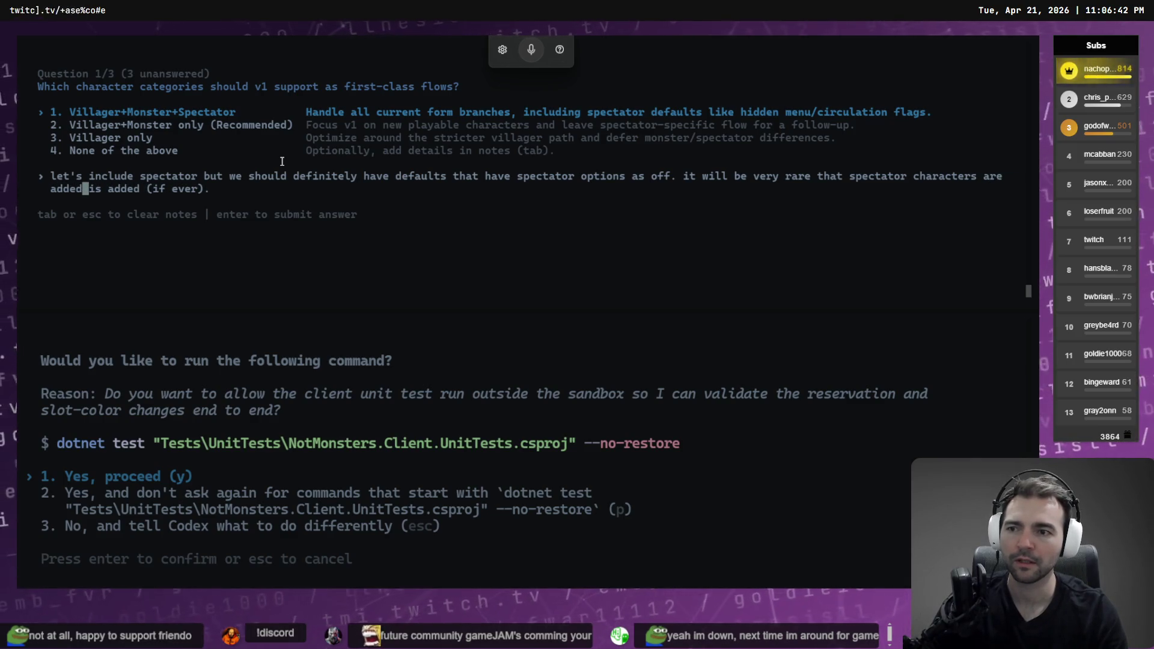
key("ctrl+Delete")
key("ctrl+Delete")
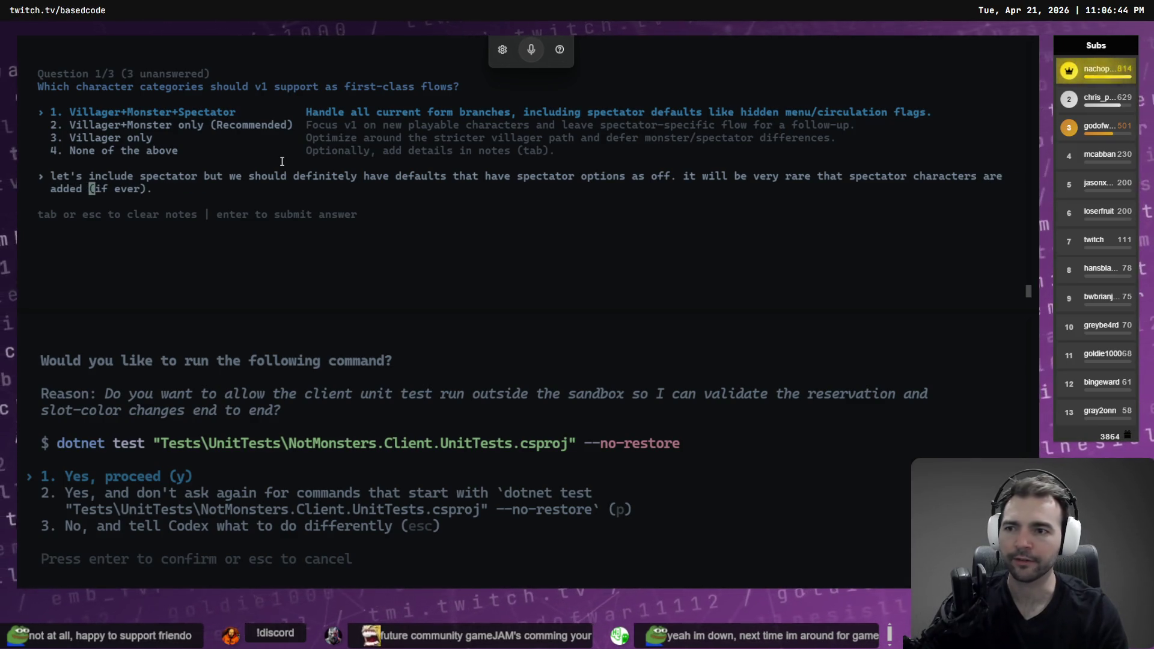
key("Return")
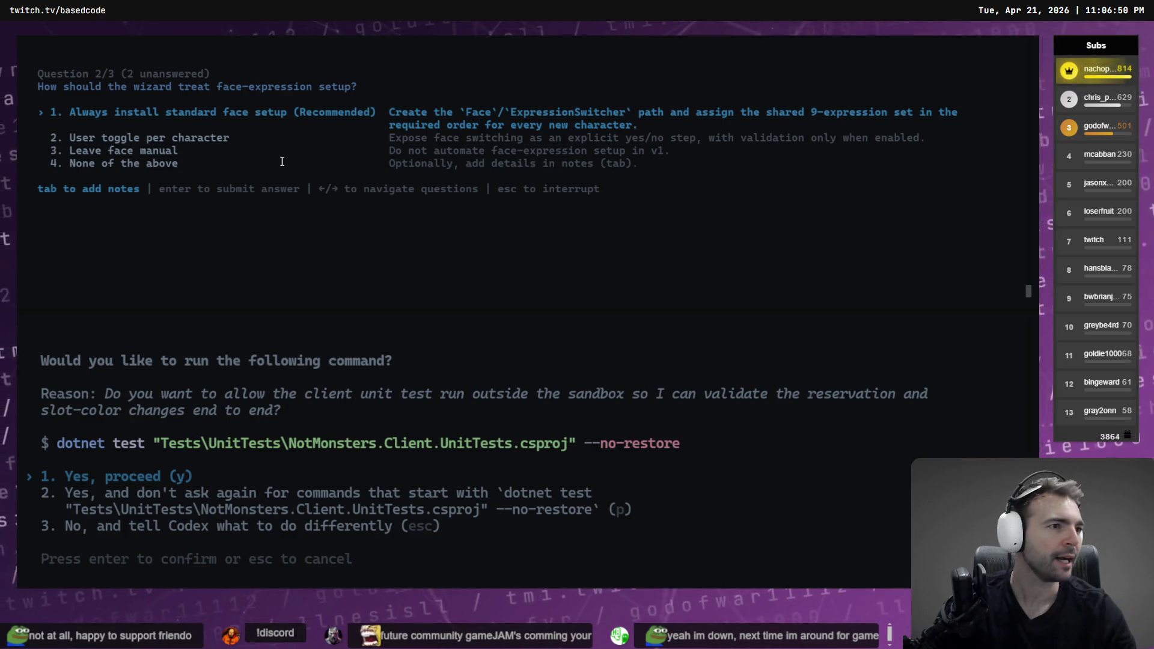
key("alt+Tab")
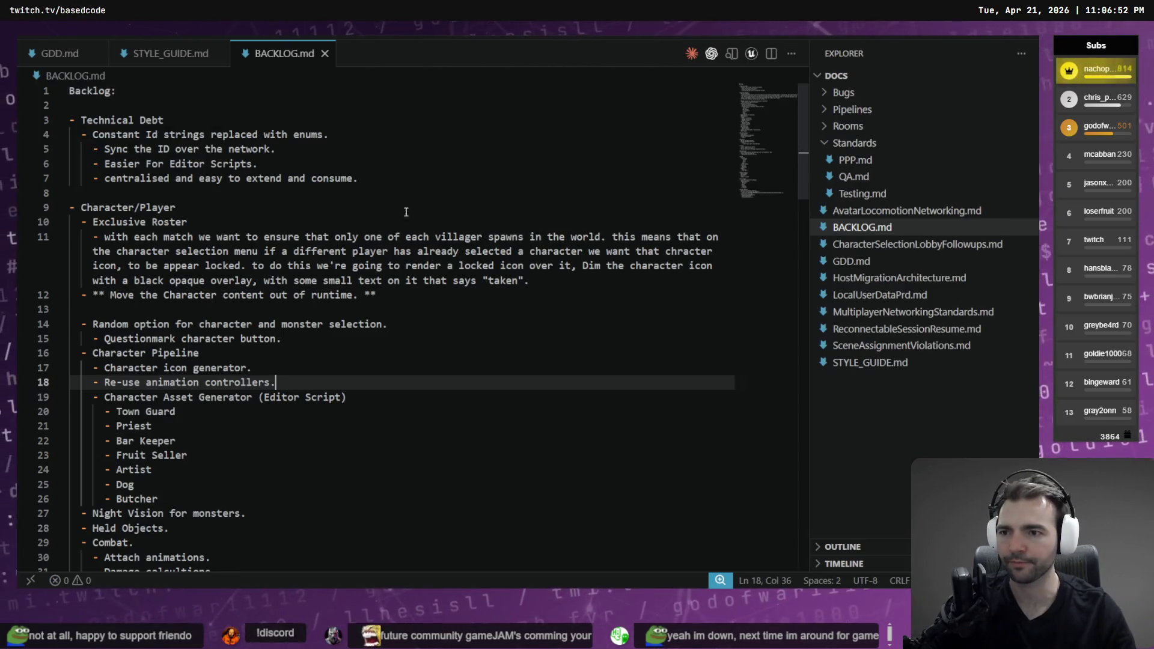
Step: Place the cursor below the Technical Debt items in BACKLOG.md, briefly checking the Codex approval prompt
left_click(463, 189)
key("Return")
key("Return")
key("Up")
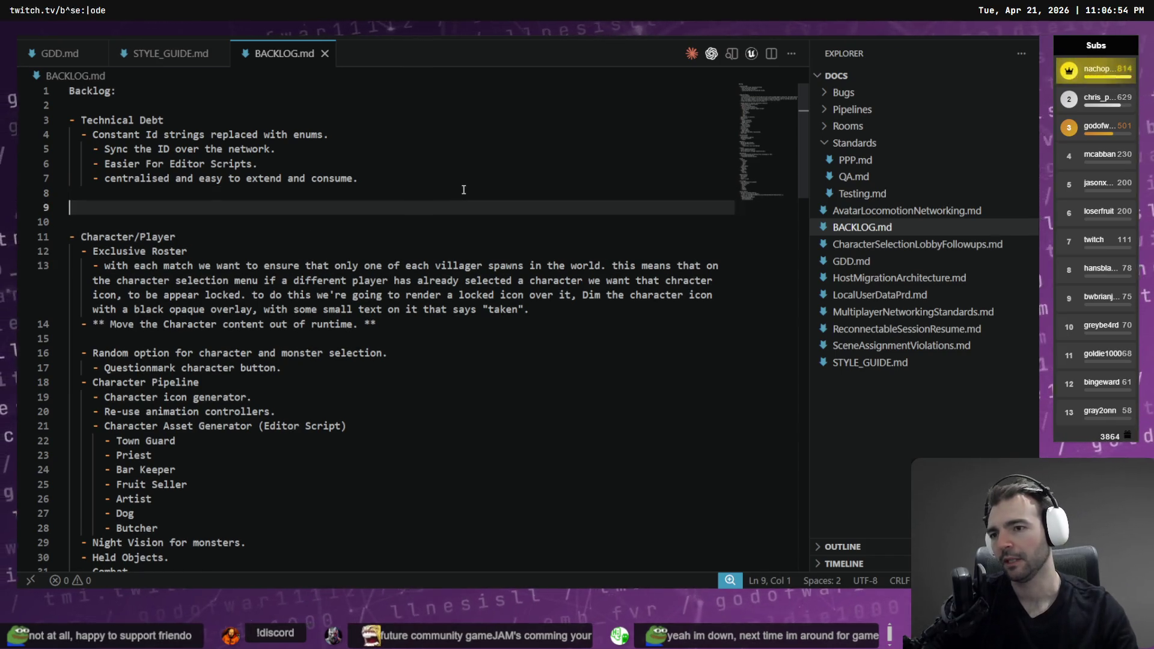
key("Delete")
key("Delete")
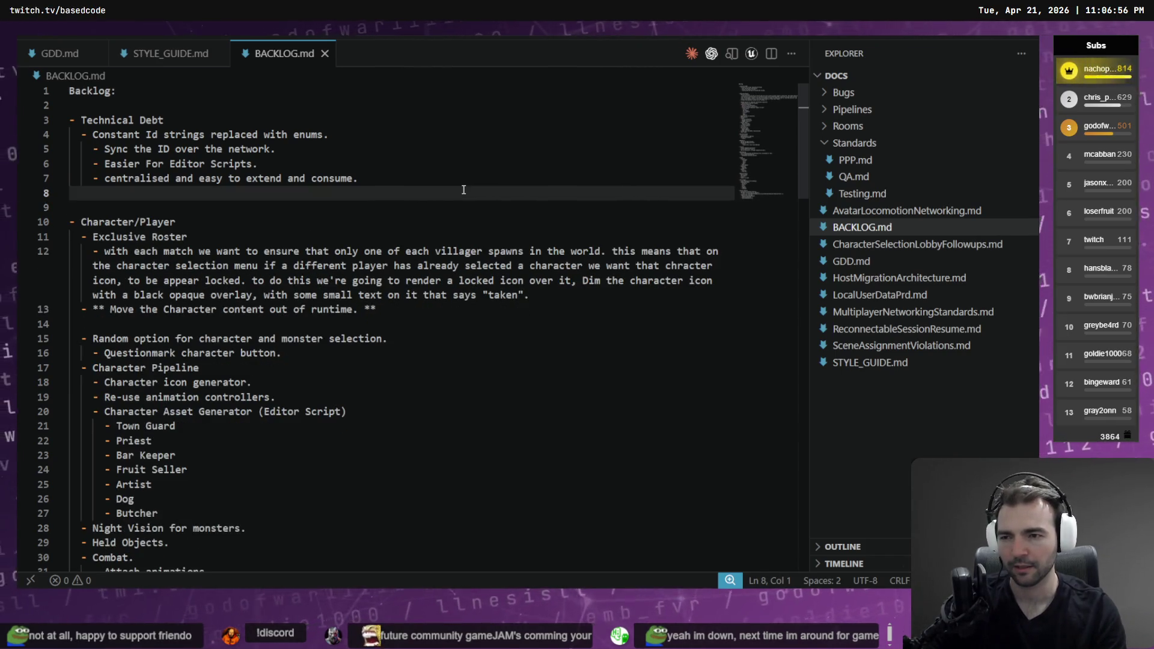
key("Down")
key("Down")
key("Down")
key("Down")
key("Down")
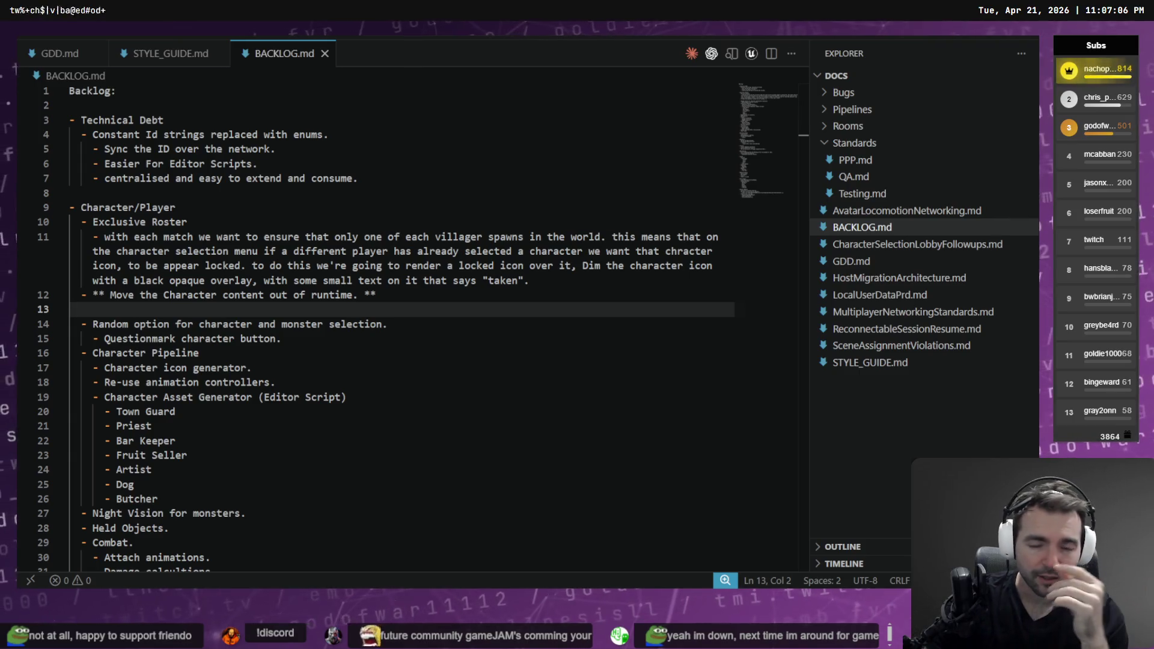
key("alt+Tab")
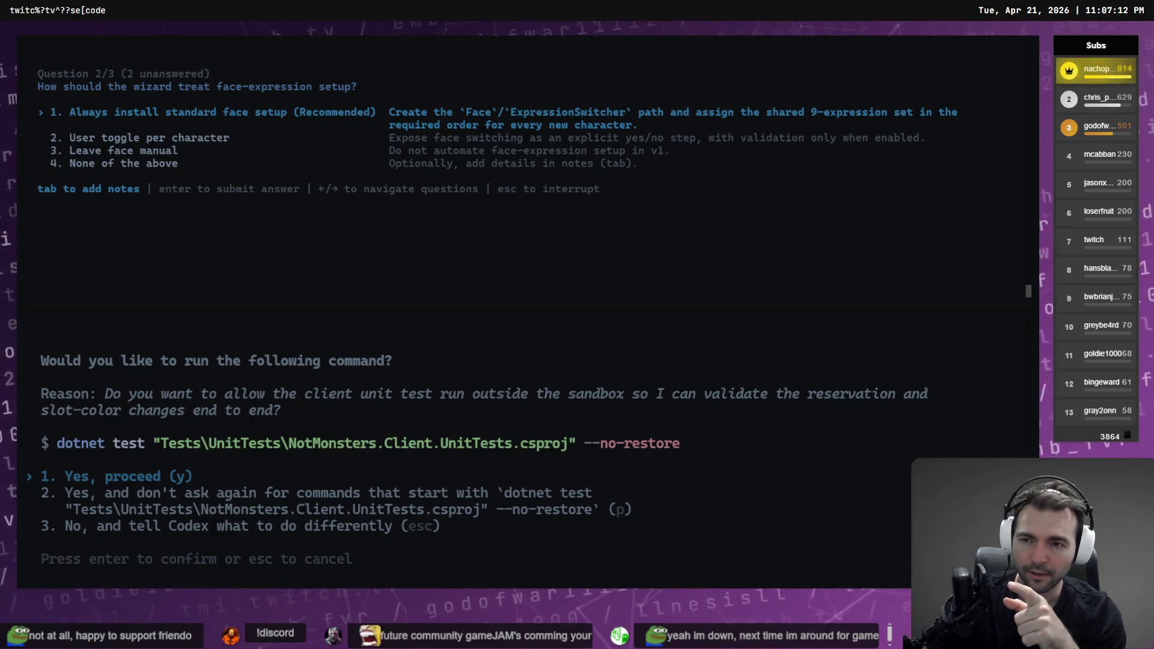
key("alt+Tab")
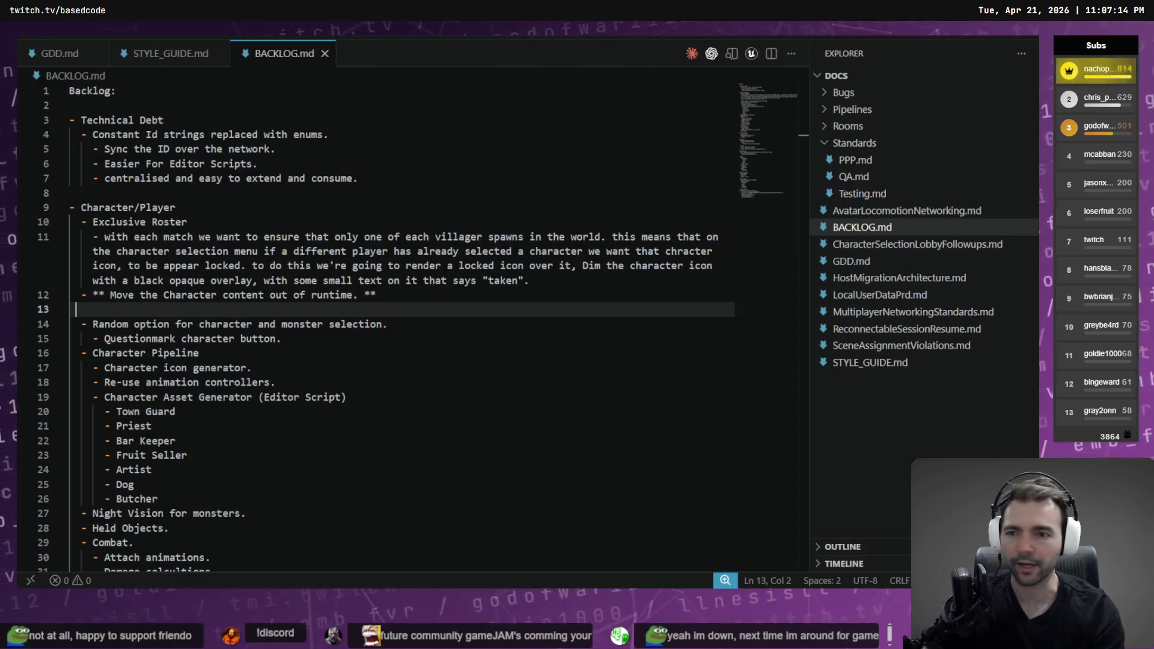
Step: Add the Character/Player bullet 'Editor extension for Icon Pipeline too.'
type("-")
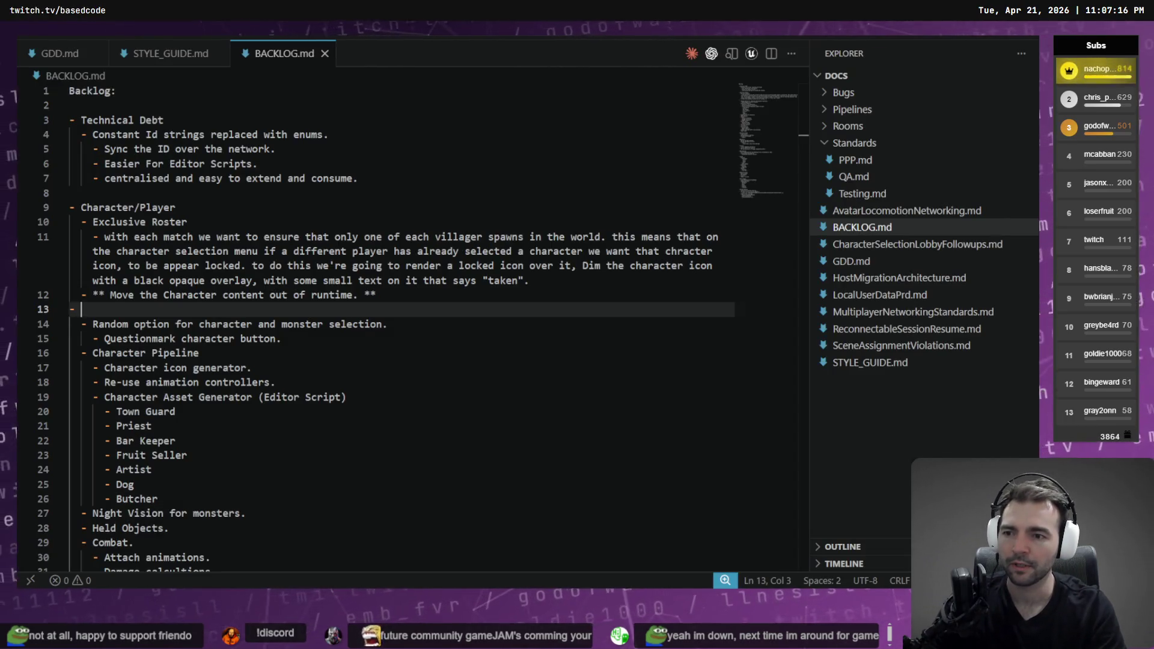
key("BackSpace")
key("BackSpace")
type("-")
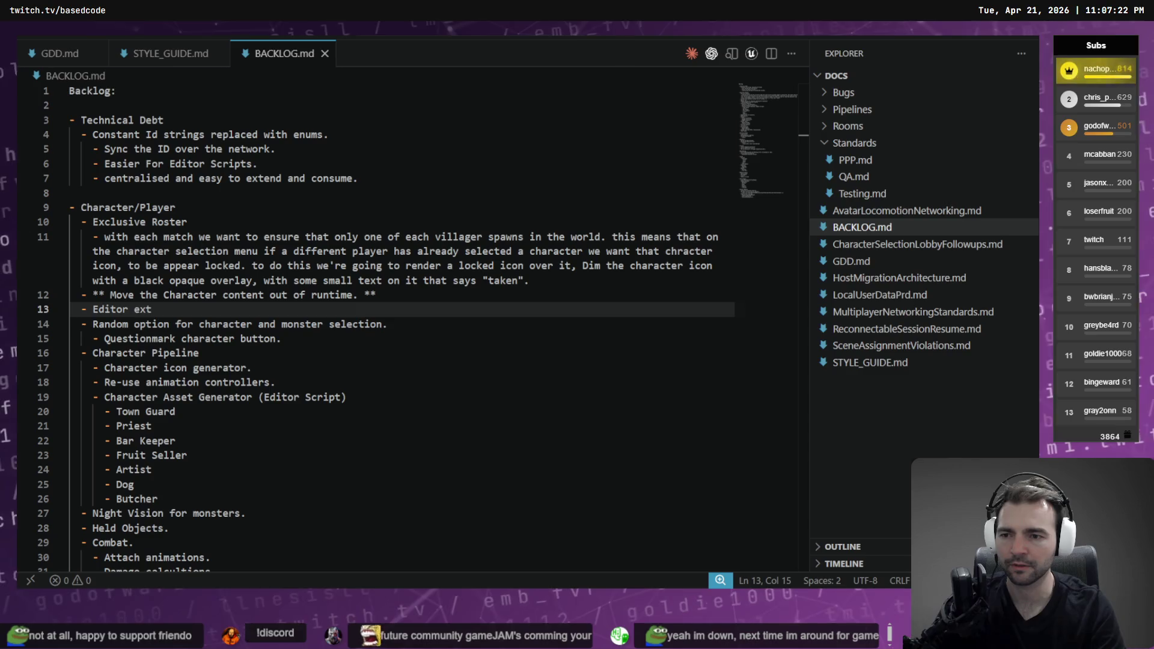
type("on for")
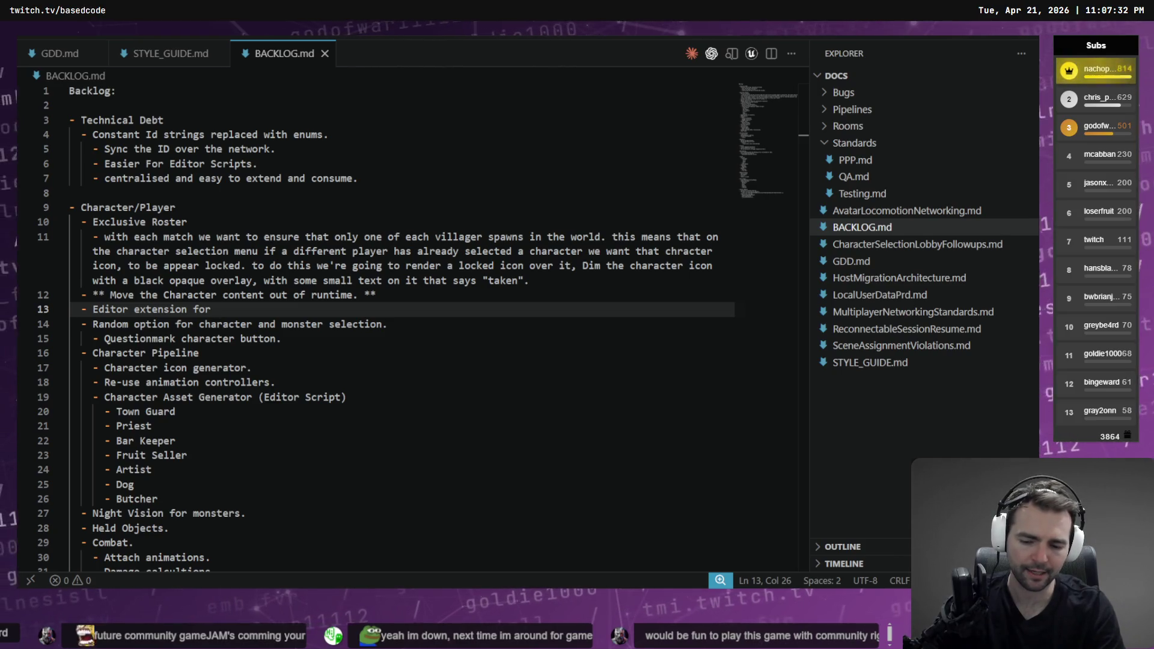
type("Icon Pipeline too.")
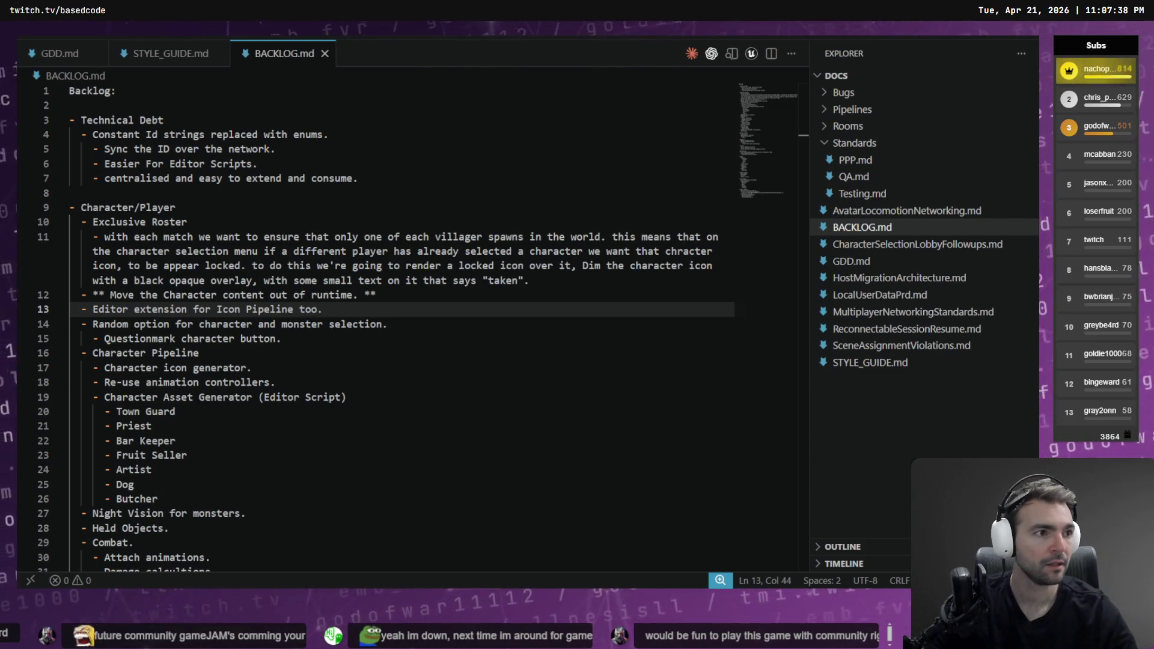
Step: Nest the Icon Pipeline note under Editor extension and add a 'For AutoMatchHarness' sub-item
key("ctrl+Left")
key("ctrl+Left")
key("ctrl+Left")
key("Return")
key("Tab")
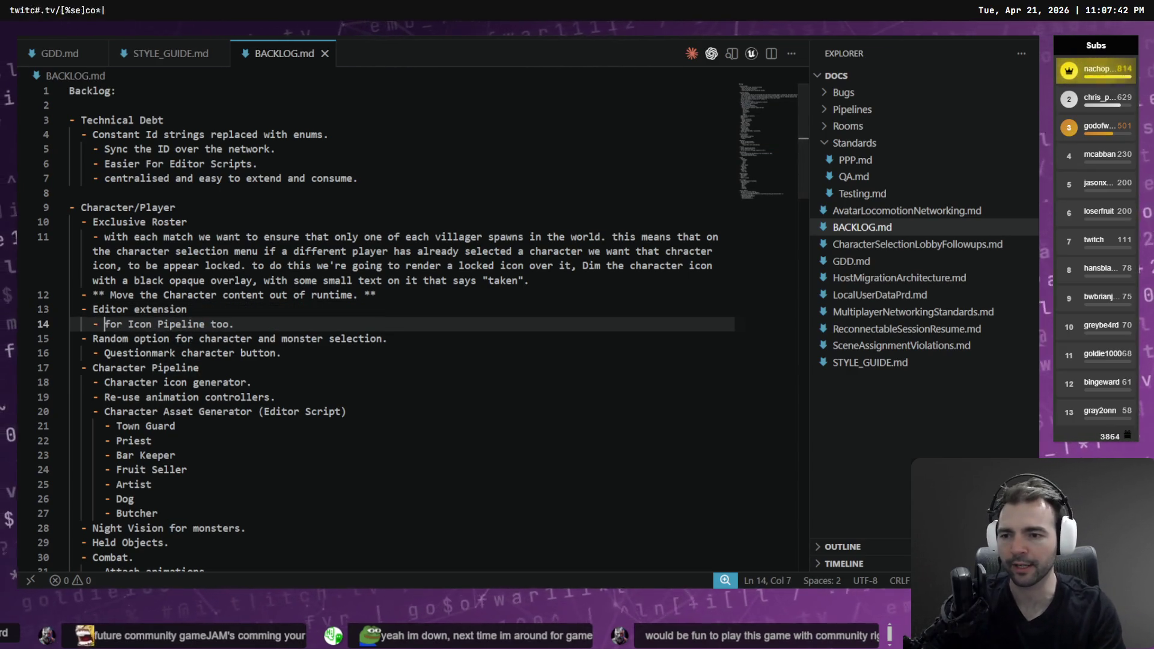
key("End")
key("Return")
type("For t")
key("BackSpace")
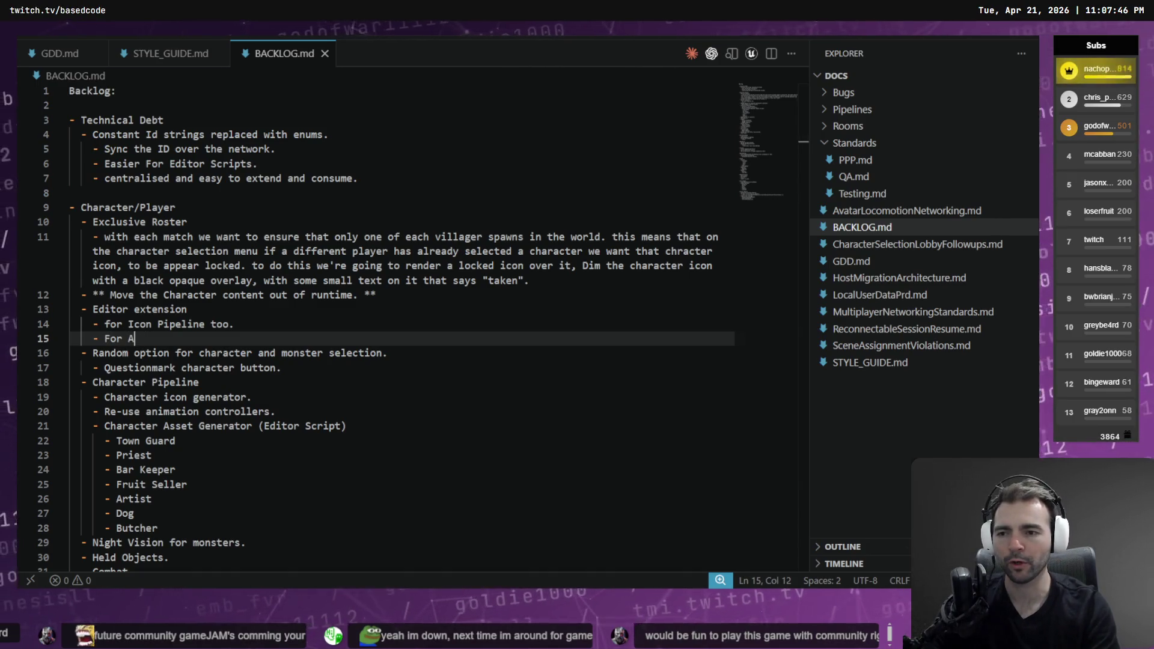
type("chHarnsess.")
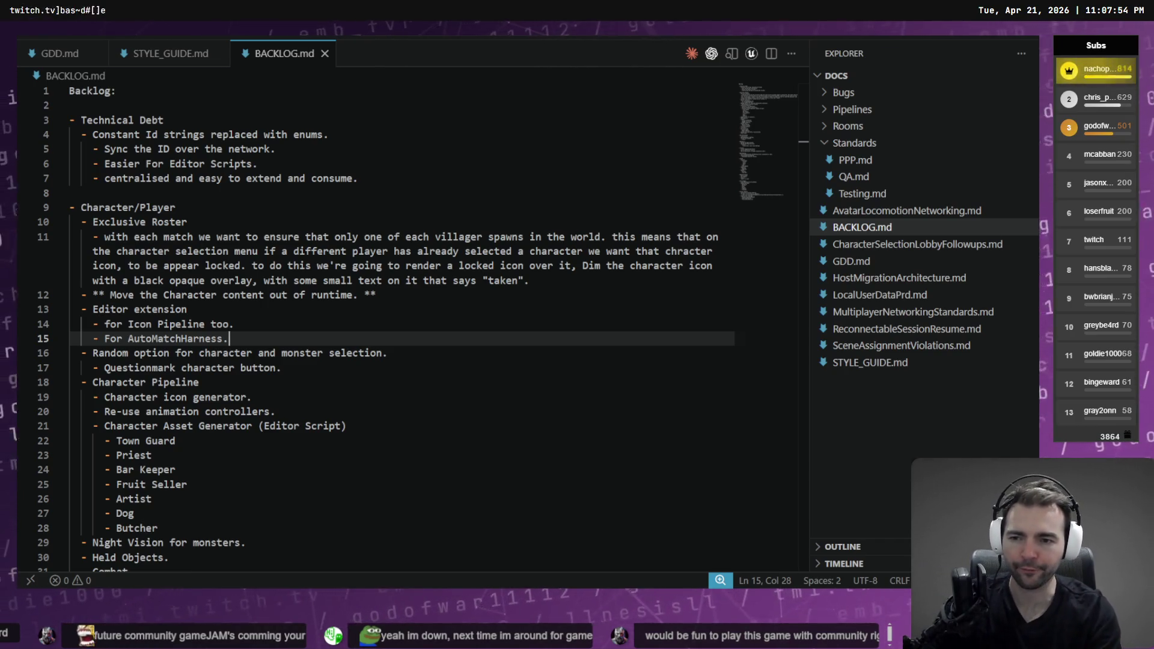
Step: Add a nested 'Custom dropdown?' note under AutoMatchHarness and tidy its spacing
key("Return")
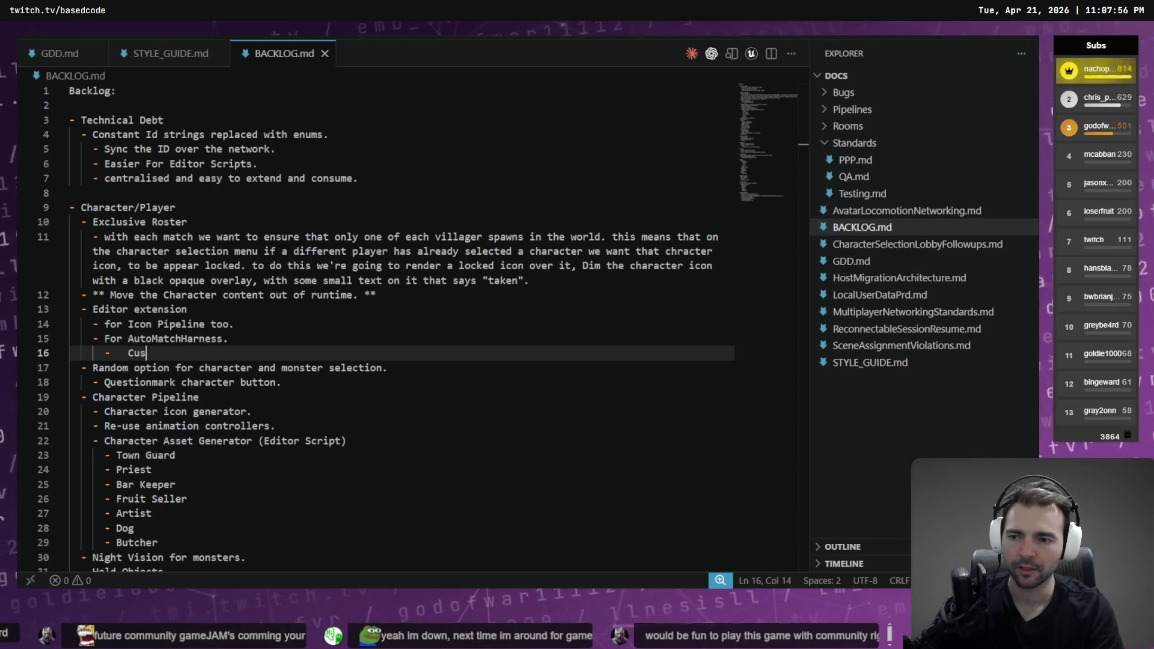
type("dropdown?")
key("ctrl+Left")
key("ctrl+Left")
key("Home")
key("Delete")
key("Delete")
key("Right")
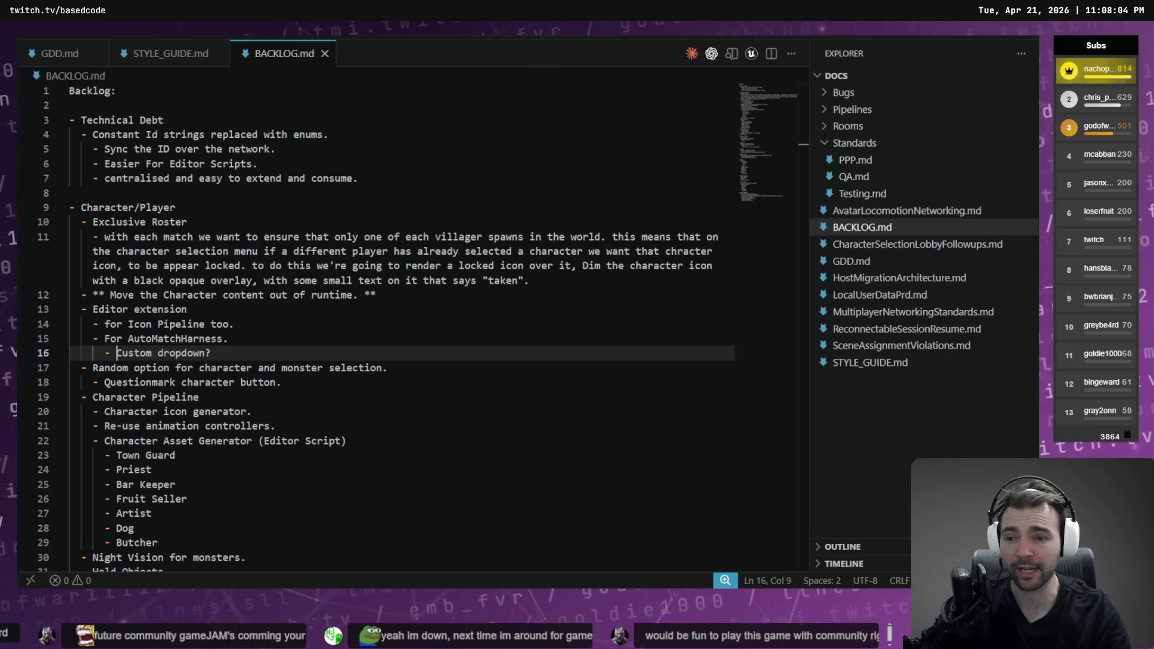
key("End")
Step: Add the note 'Opening the Scene is pretty cumbersome as it is.', fixing 'seam' to 'Scene'
key("Return")
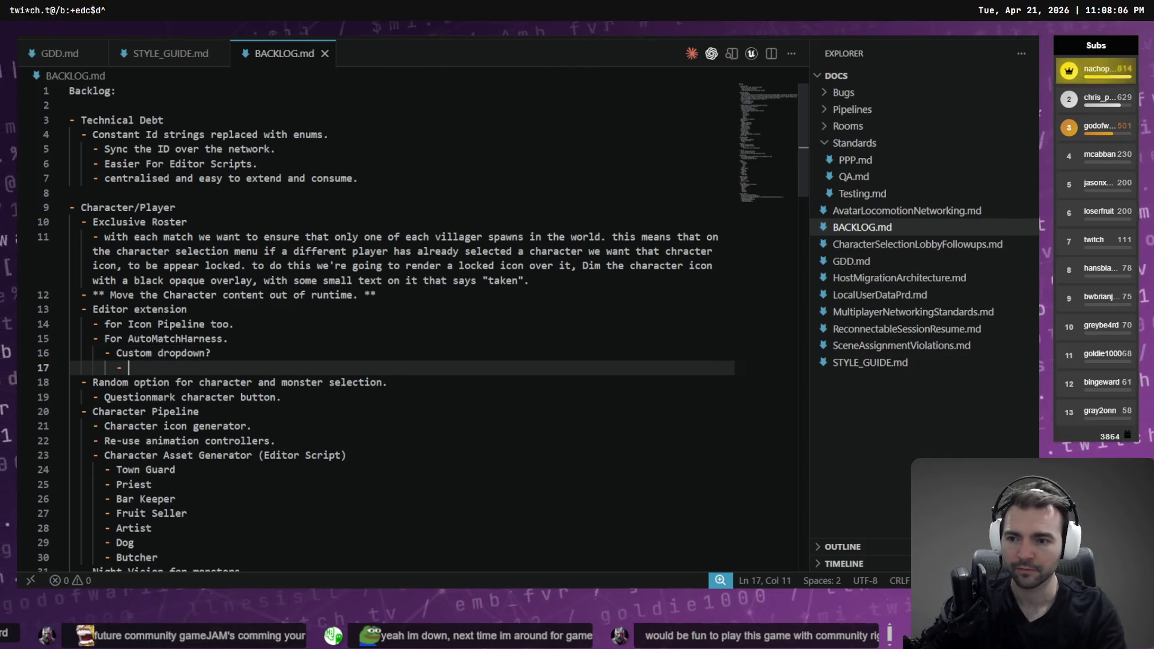
key("super+h")
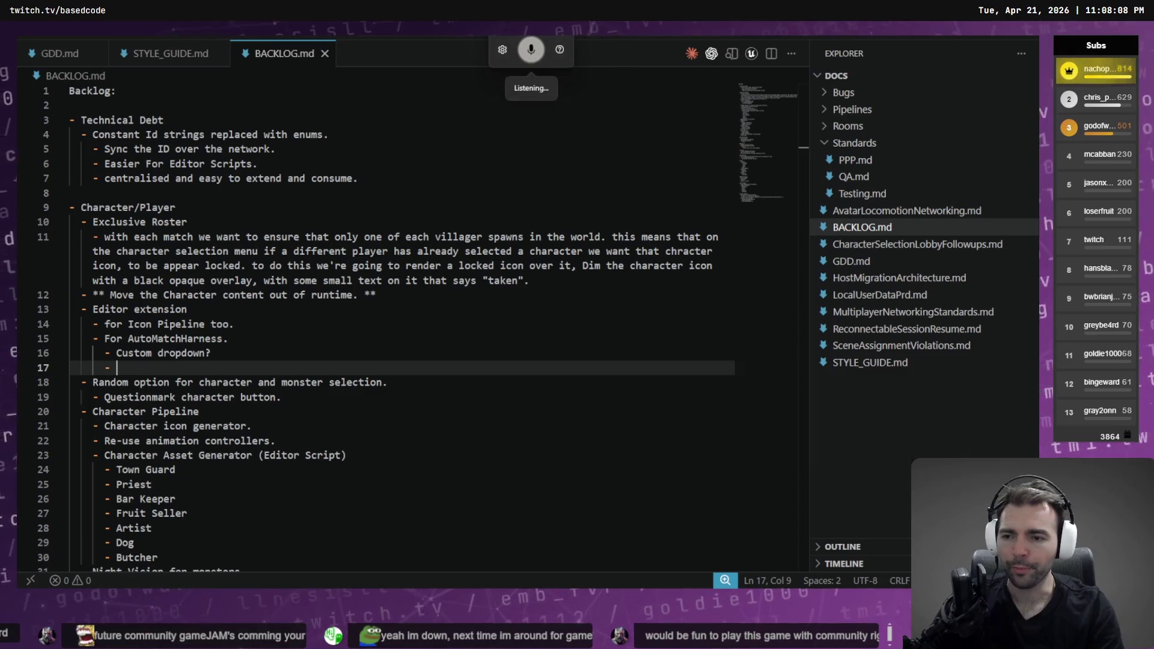
type("opening the seam is pretty cumbersome as it is.")
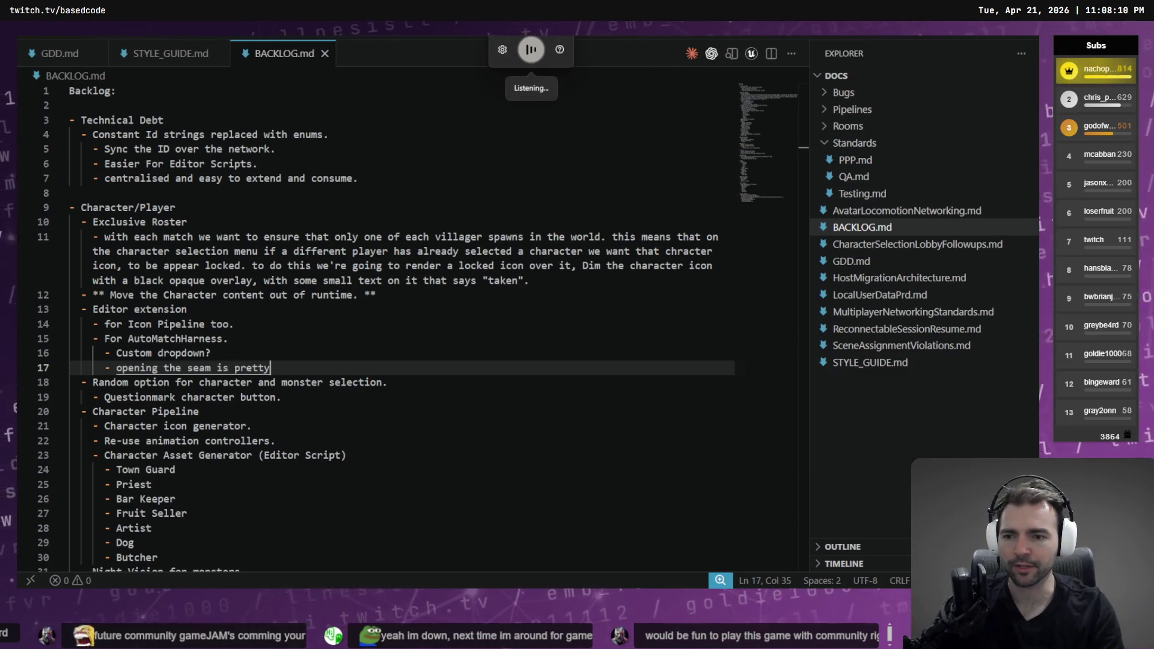
key("ctrl+Left")
key("ctrl+Left")
key("ctrl+Left")
key("ctrl+shift+Right")
type("Scene")
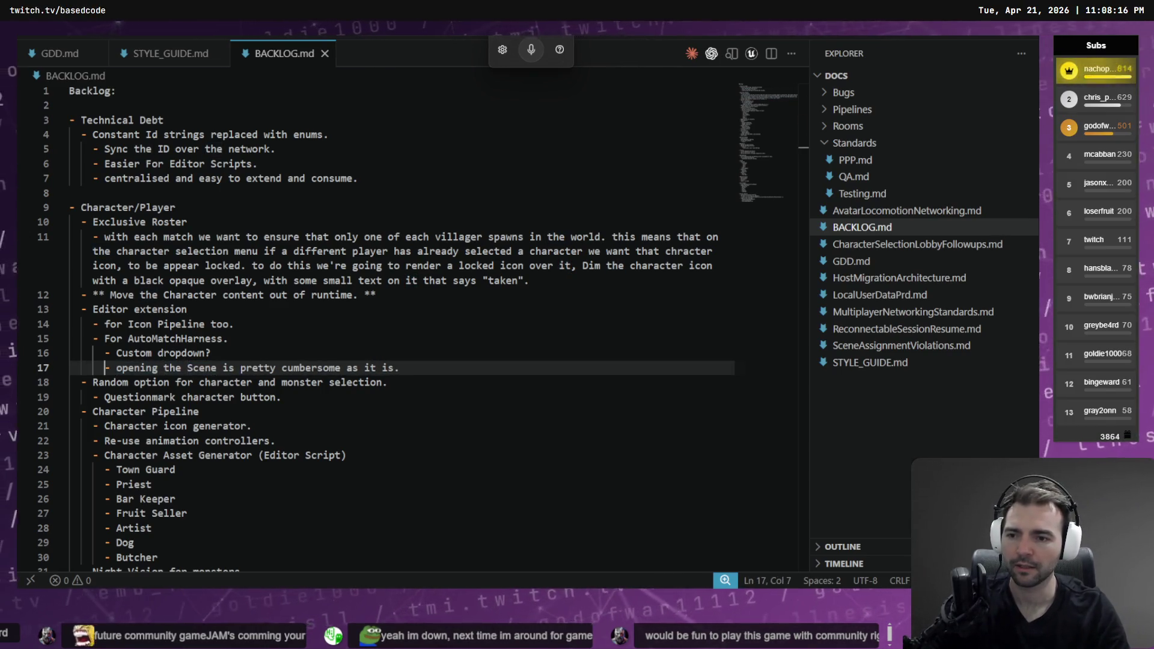
key("ctrl+Left")
key("ctrl+Left")
key("ctrl+Left")
key("shift+Right")
type("O")
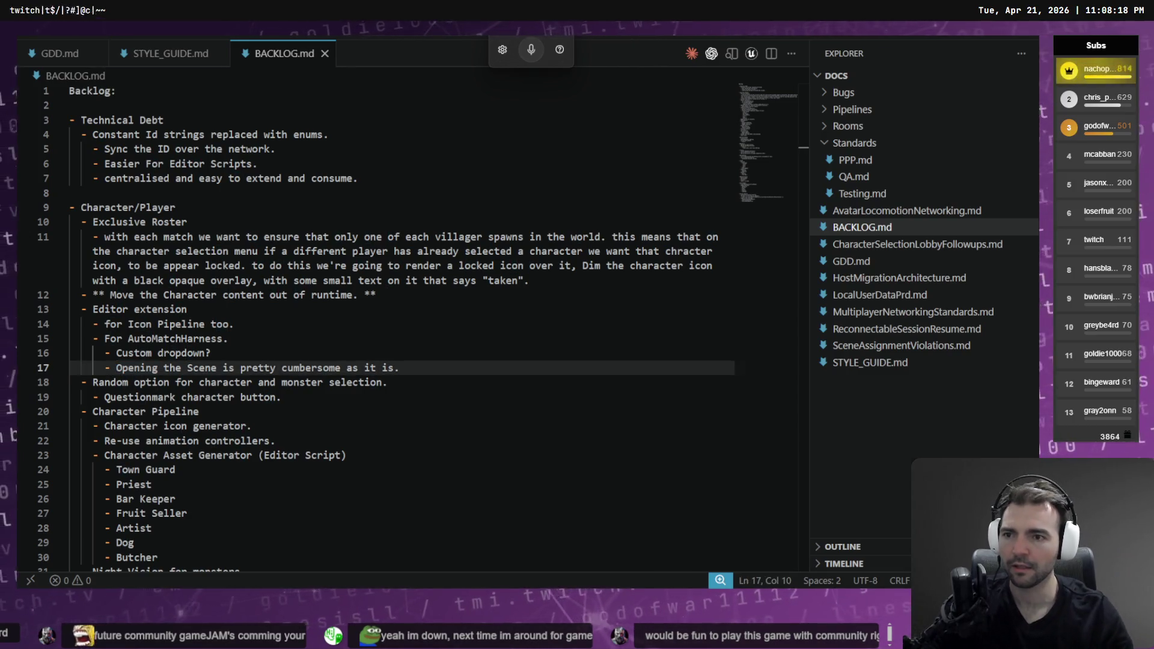
left_click(325, 149)
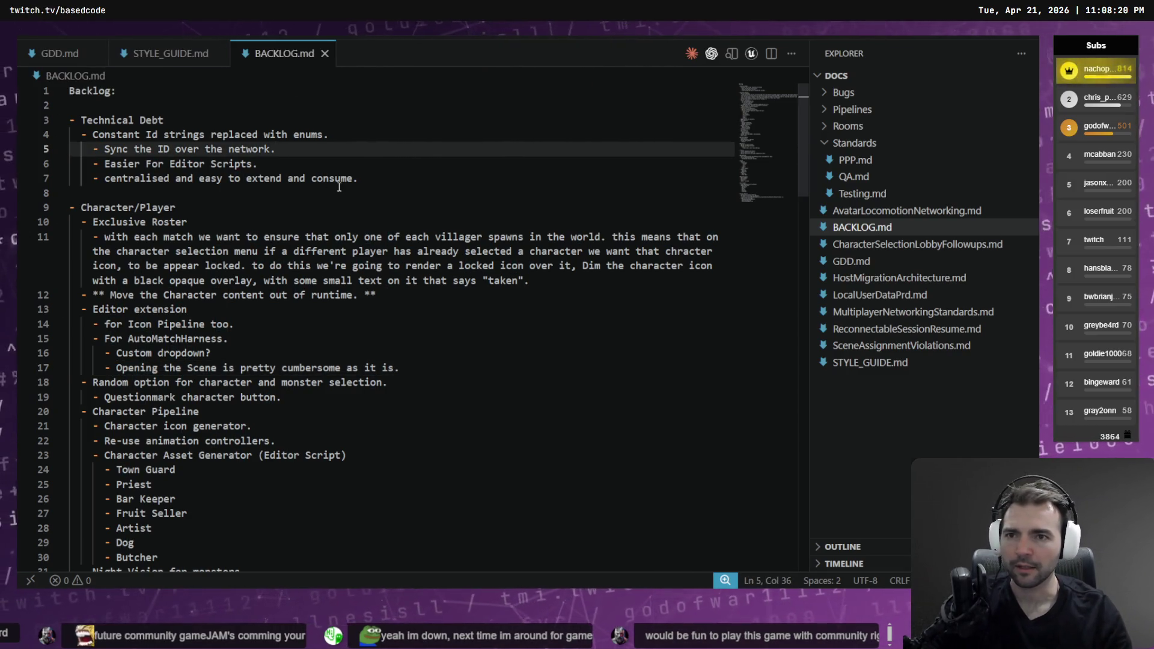
key("alt+Tab")
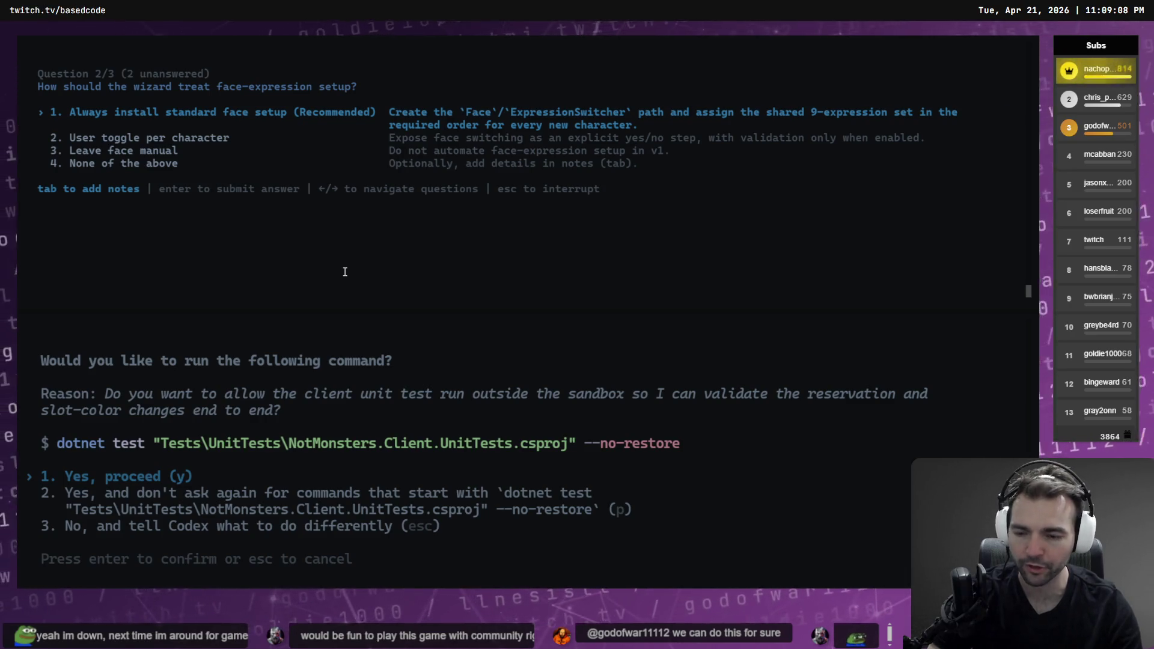
scroll(345, 272, "up", 1)
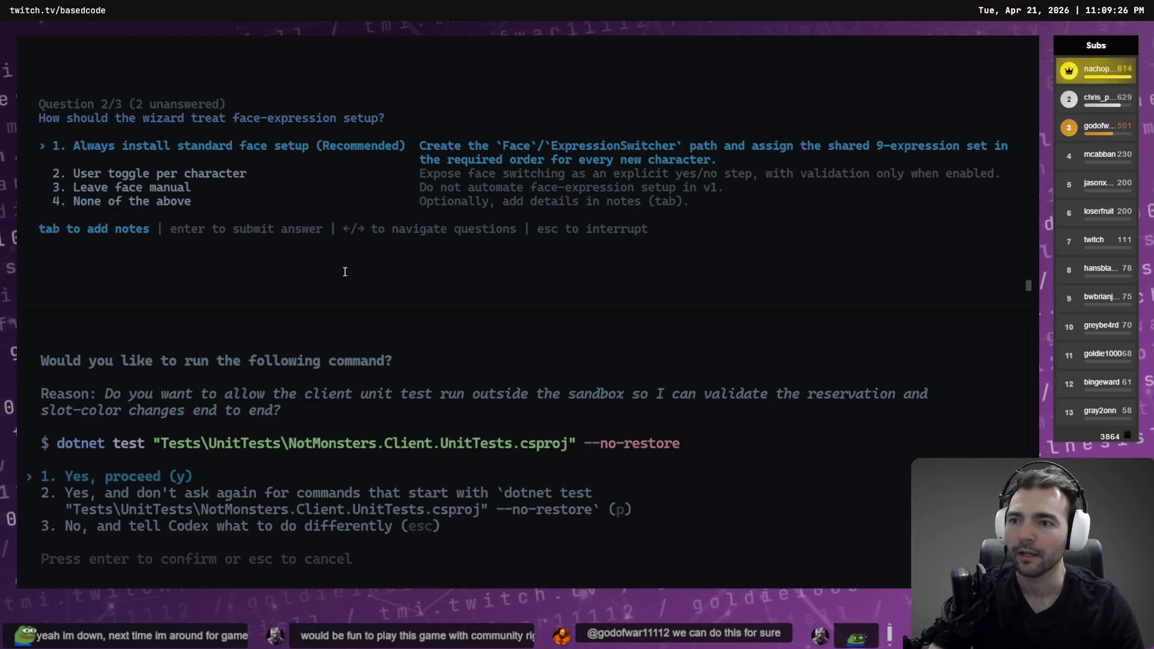
Step: Answer the face-expression question with User toggle per character, then highlight CC/AccuRig only for question 3
key("Down")
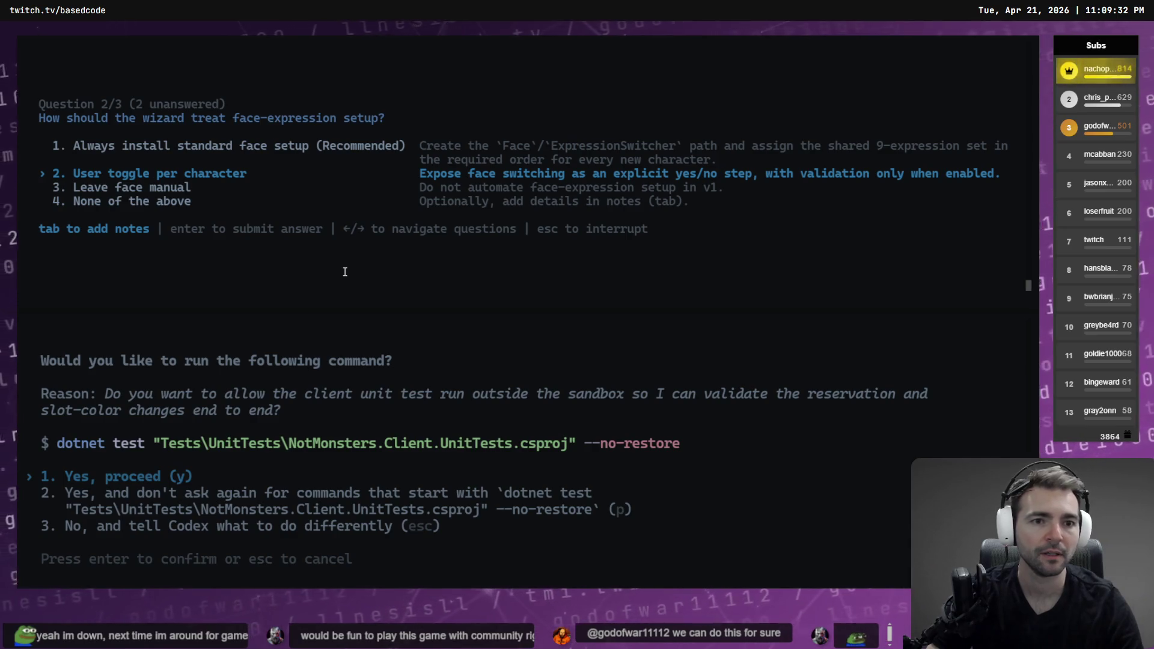
key("Tab")
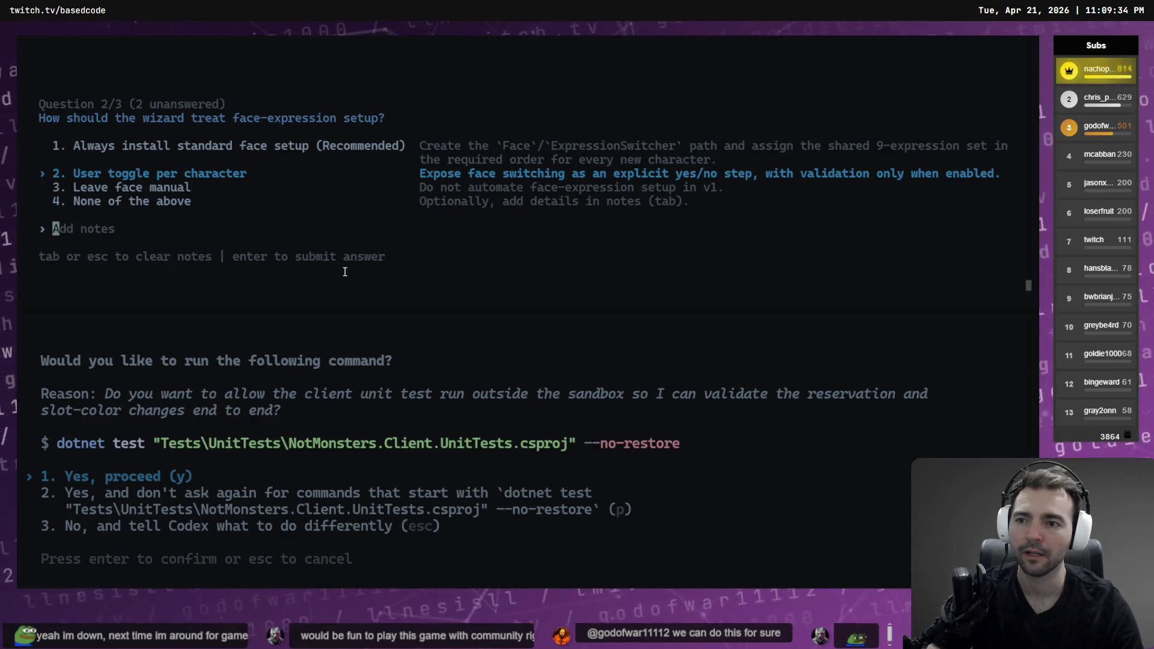
key("ctrl+super")
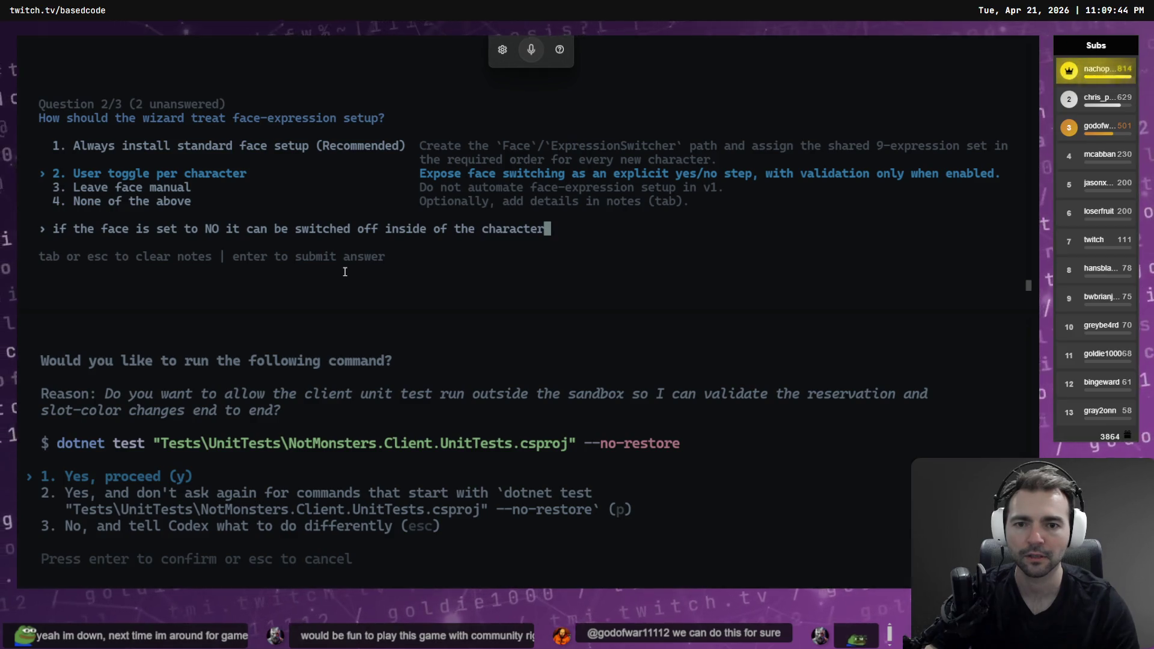
key("ctrl+Left")
key("ctrl+Left")
key("ctrl+Left")
type("o")
key("End")
key("BackSpace")
key("BackSpace")
key("BackSpace")
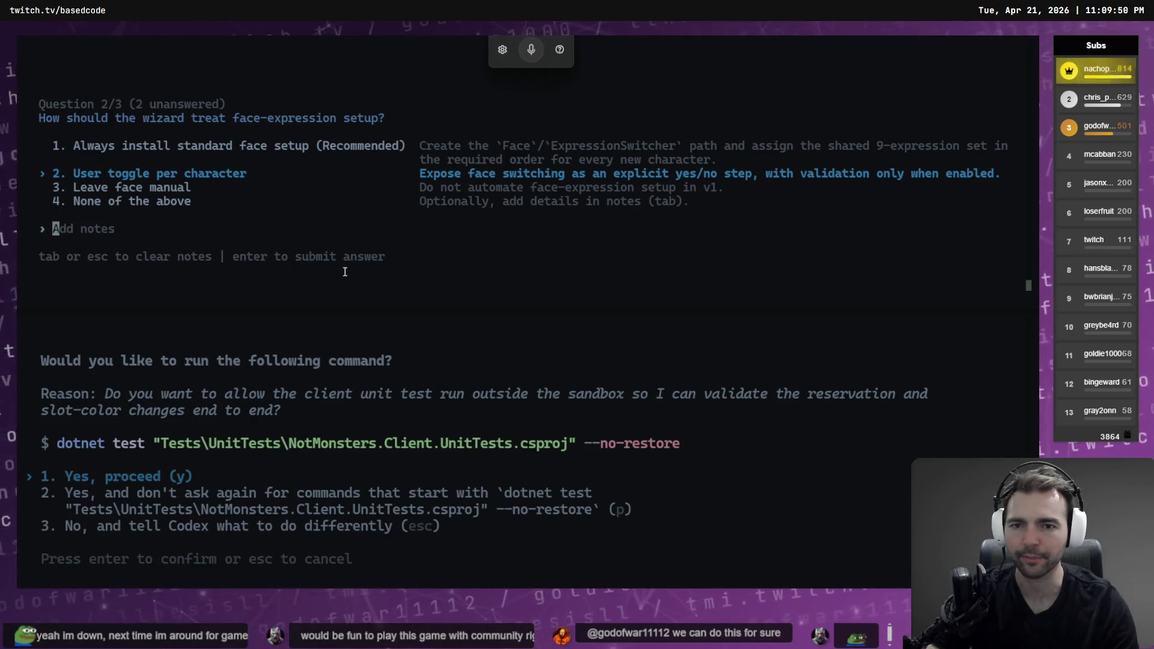
key("Return")
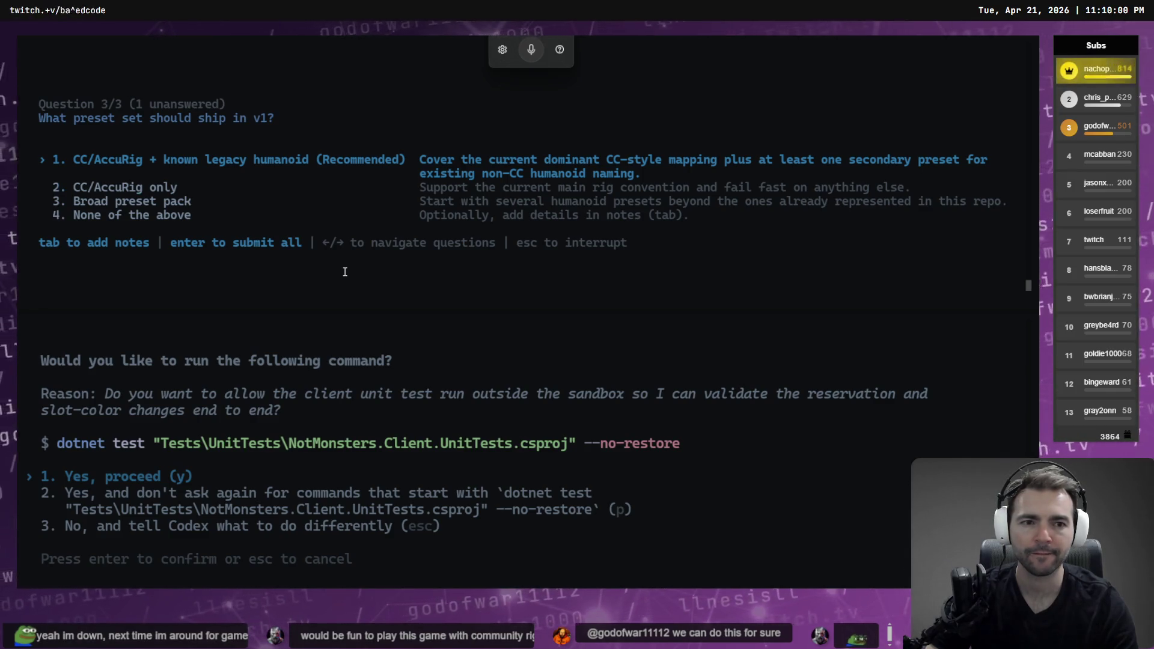
key("Down")
Step: Submit CC/AccuRig only as the v1 preset, approve the client unit test run, and focus the follow-up question
key("Return")
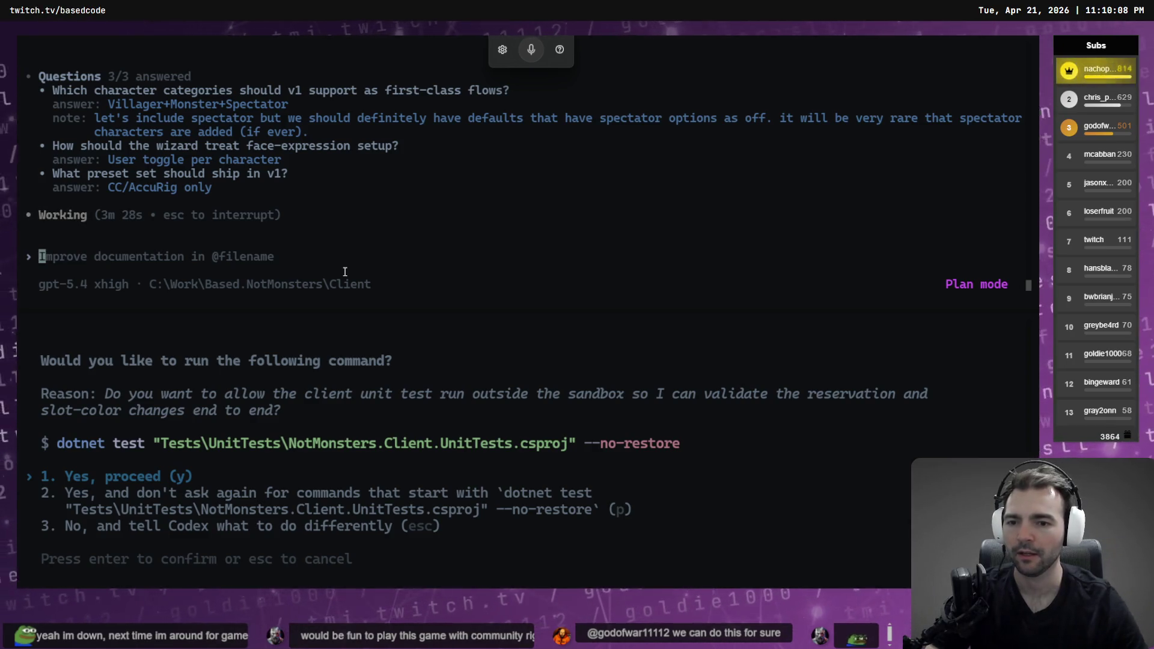
key("Return")
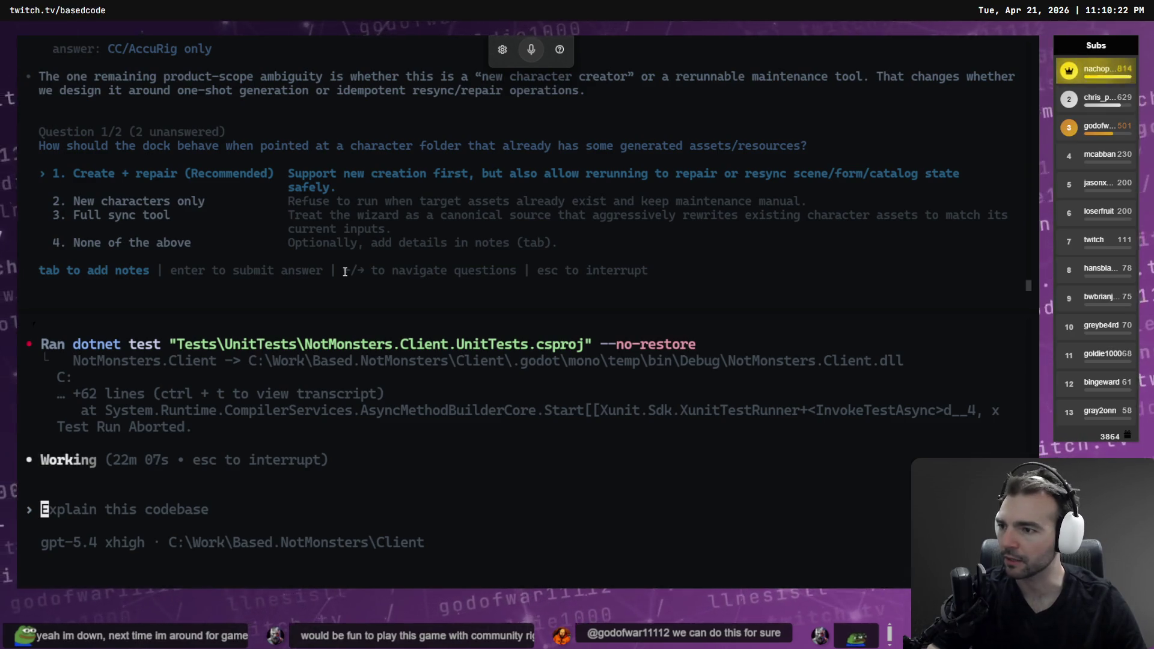
left_click(344, 271)
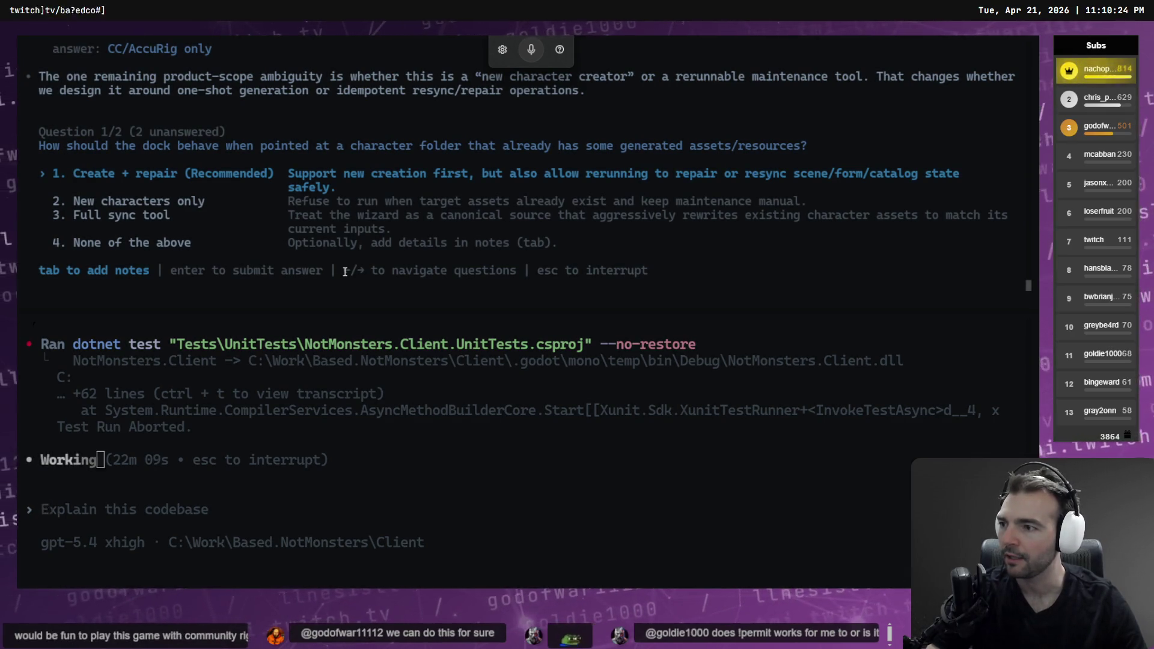
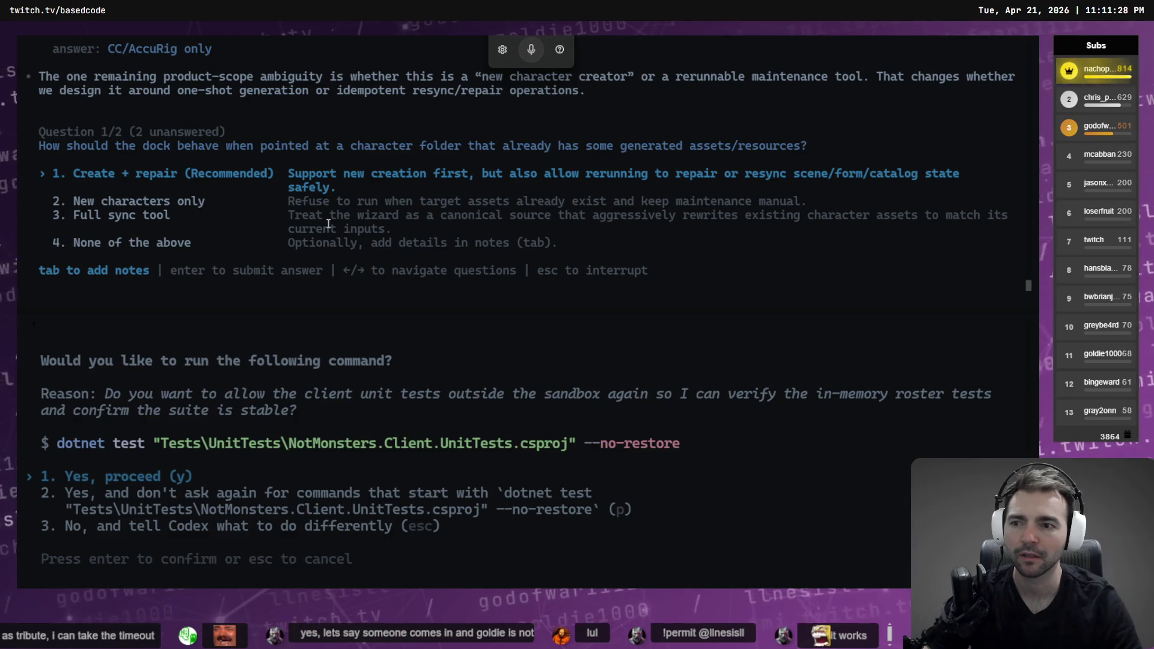
Step: Approve the client unit test run once and set question 1's answer to None of the above
key("Down")
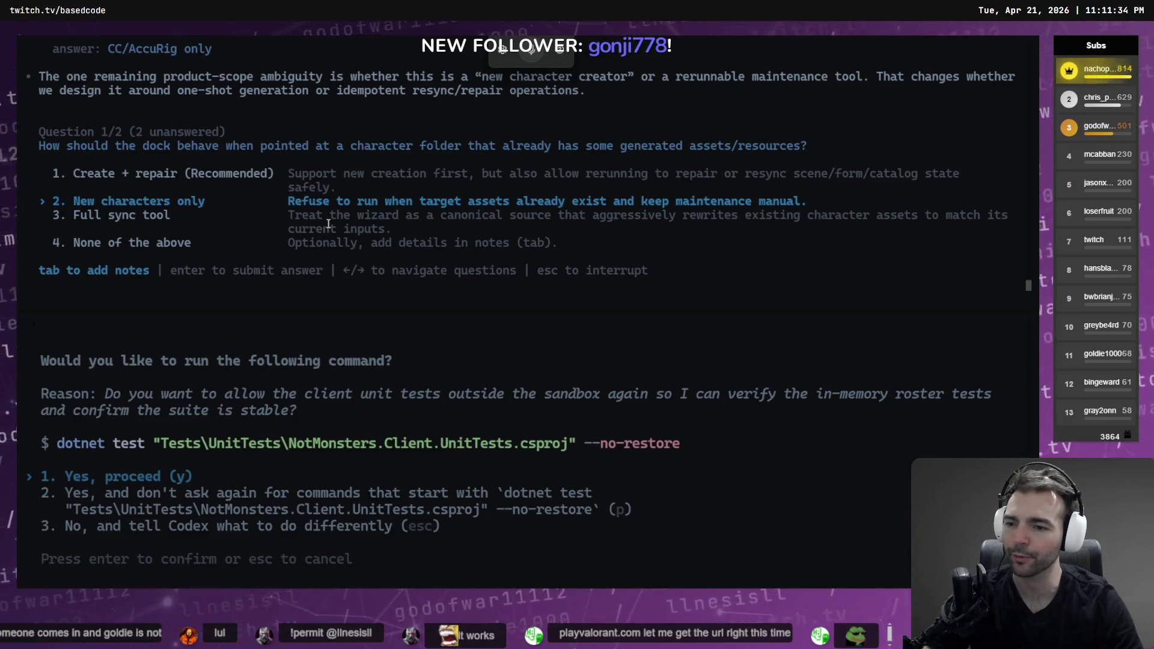
key("Return")
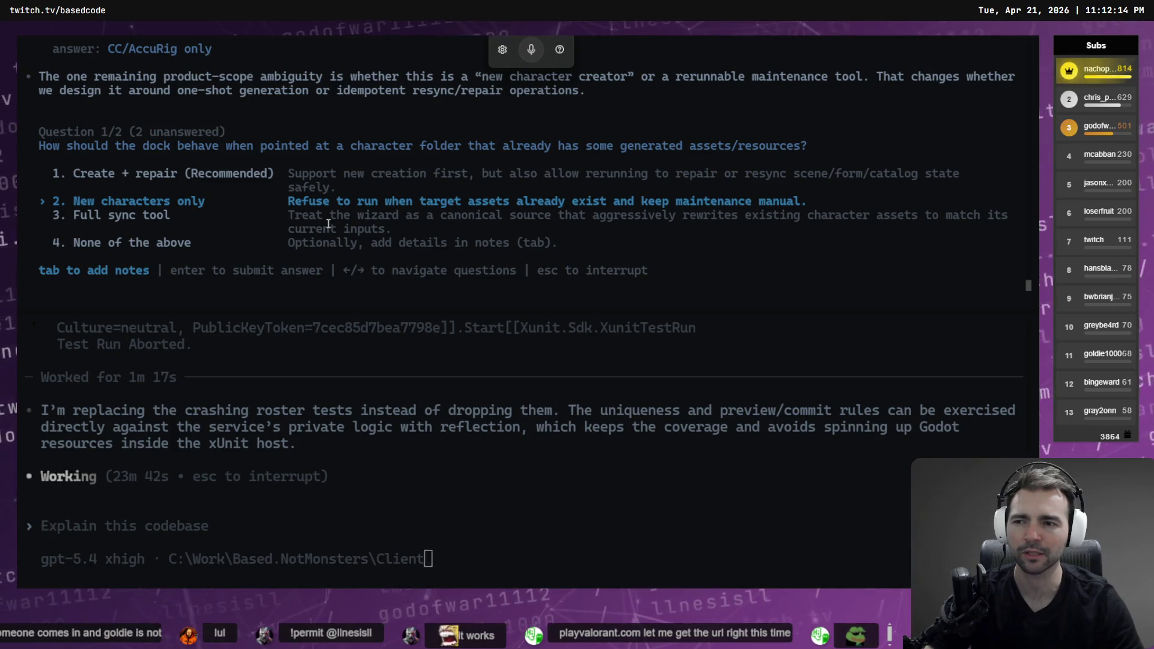
key("Up")
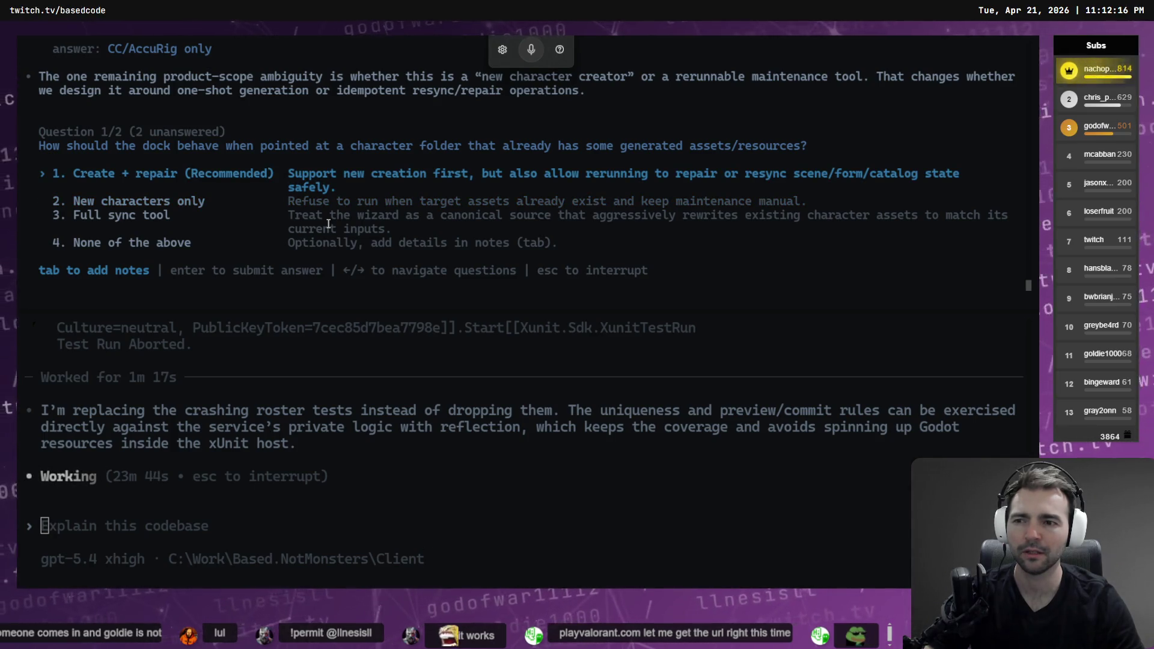
key("Down")
key("Down")
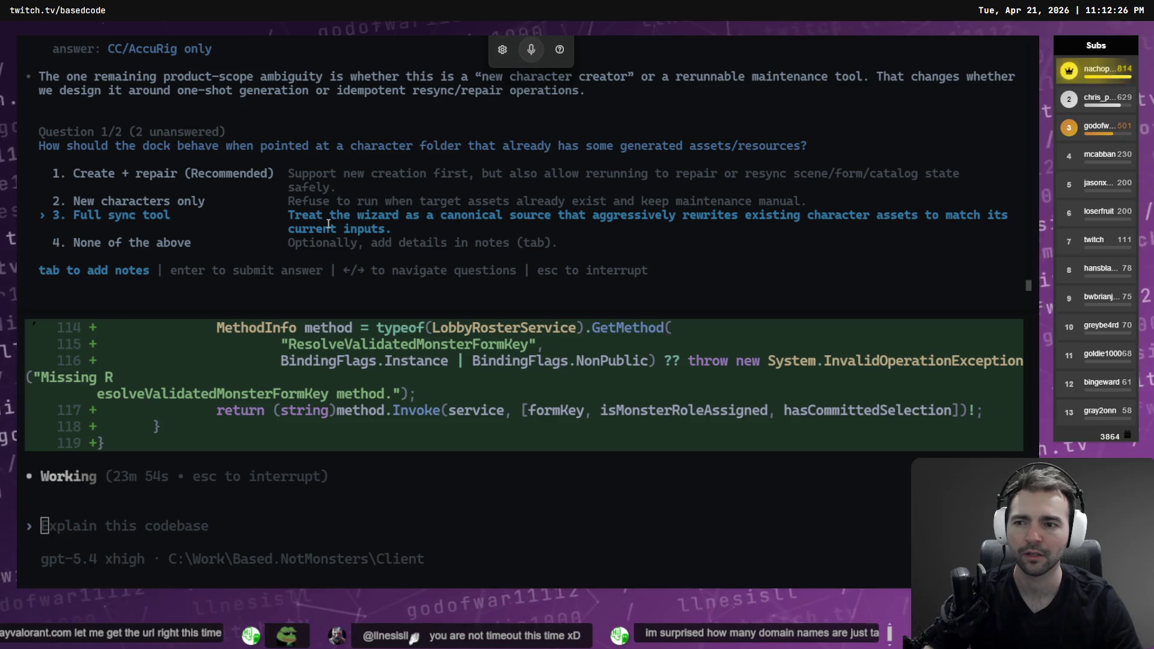
key("Down")
key("Tab")
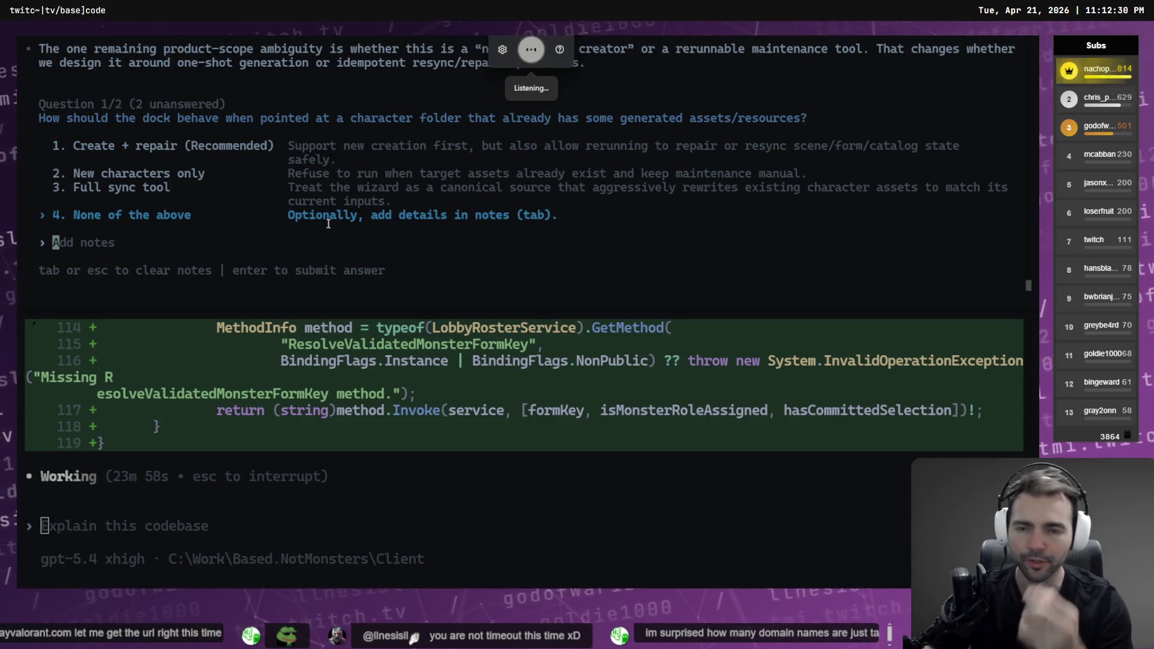
Step: Dictate a note for question 1: outputs are source controlled, so regenerating beats complex repair
type("we want to reduce complexity for this tool.")
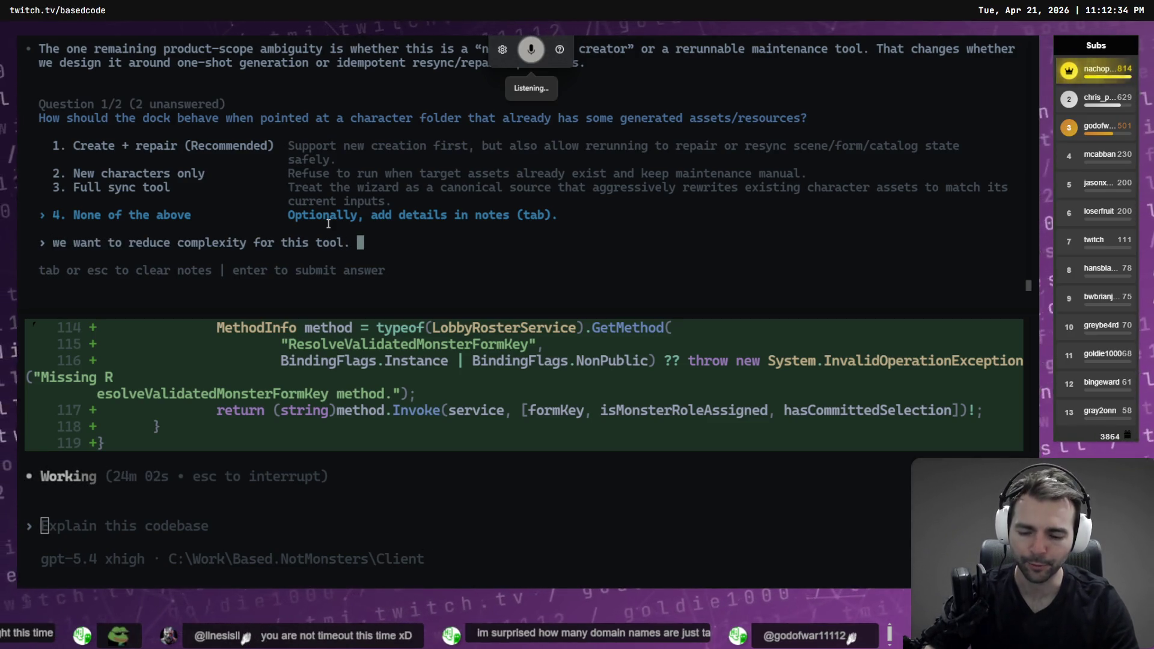
type("its outputs will be source controlled")
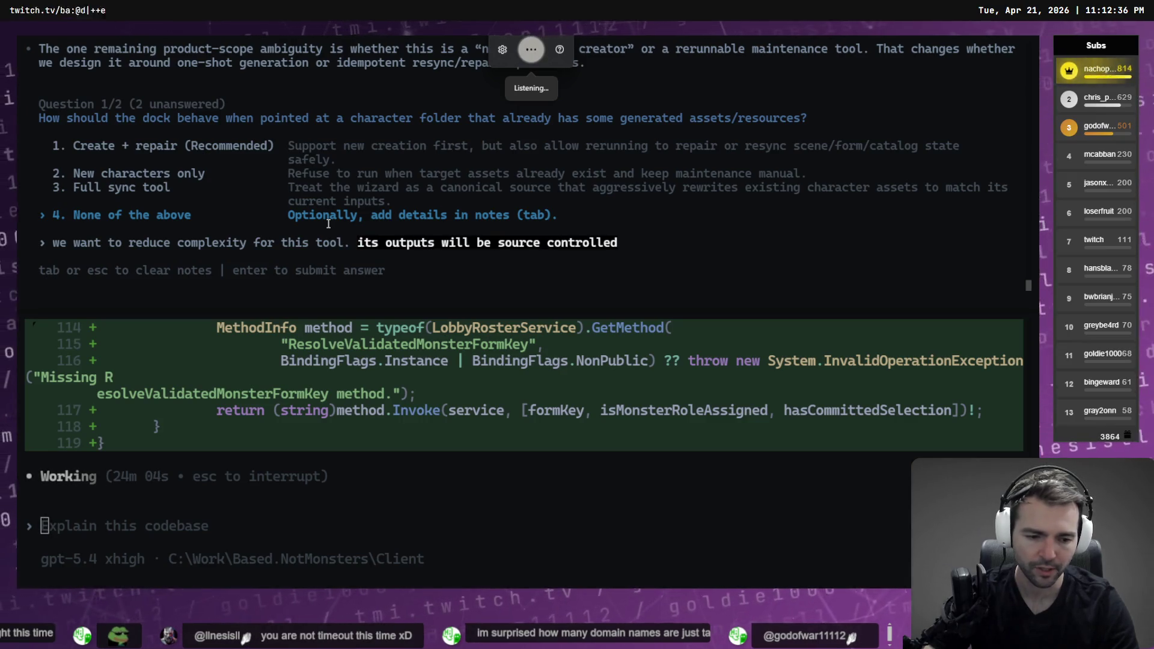
type(" so if deleting a character")
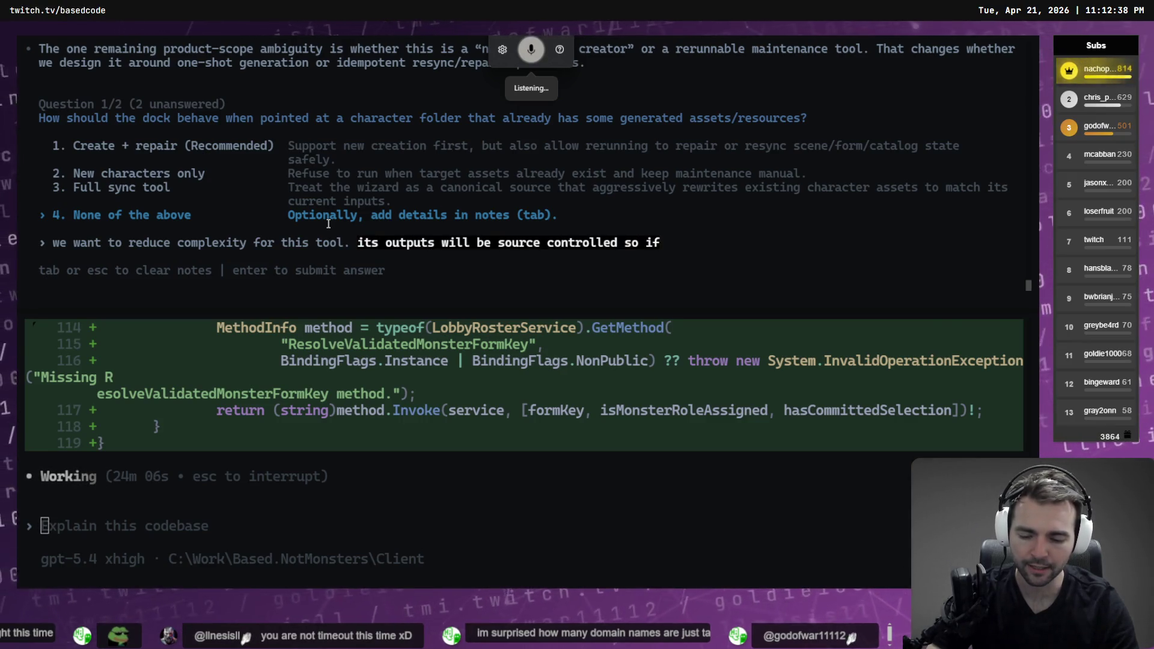
type(" then")
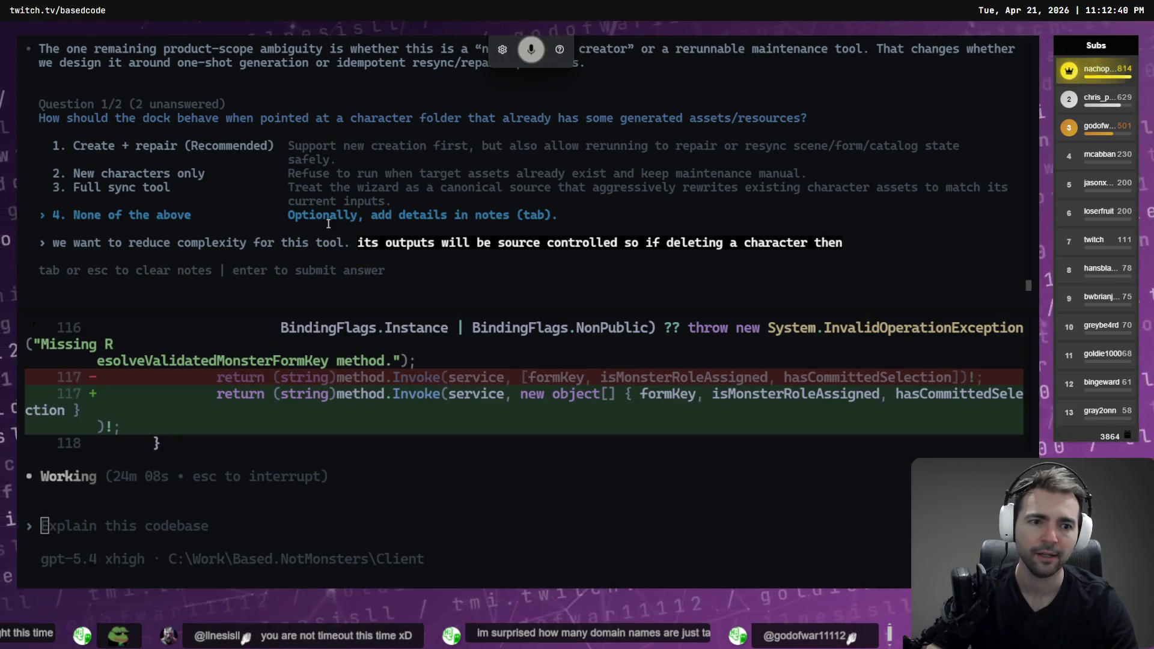
type(" assigning it")
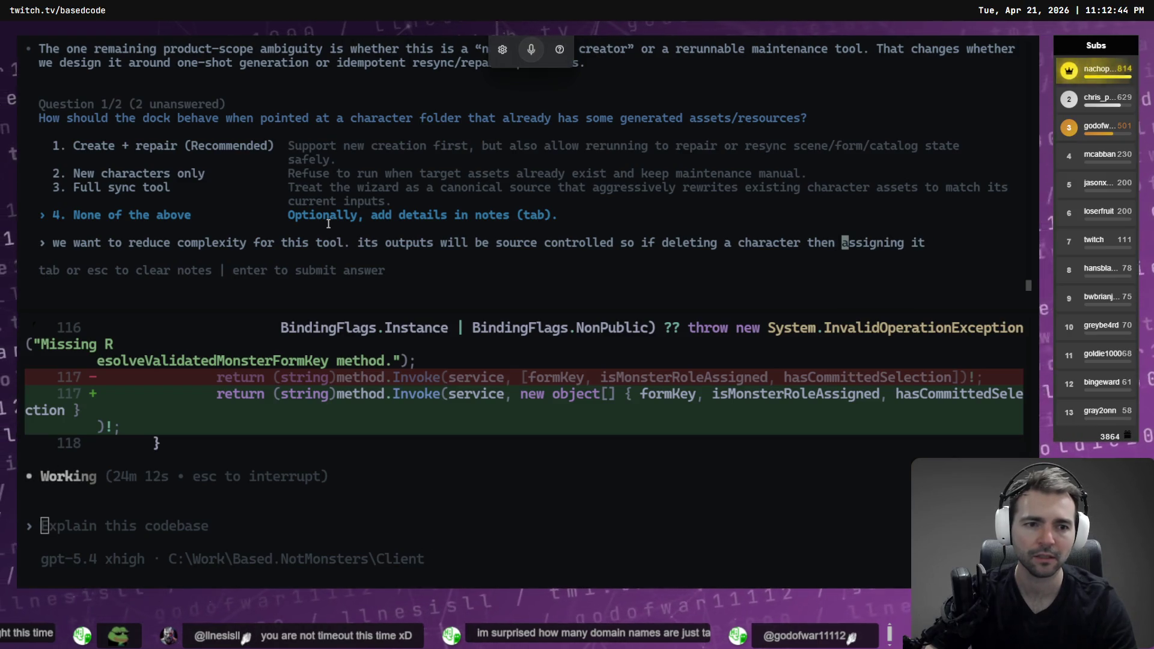
type("re-")
key("End")
key("BackSpace")
key("BackSpace")
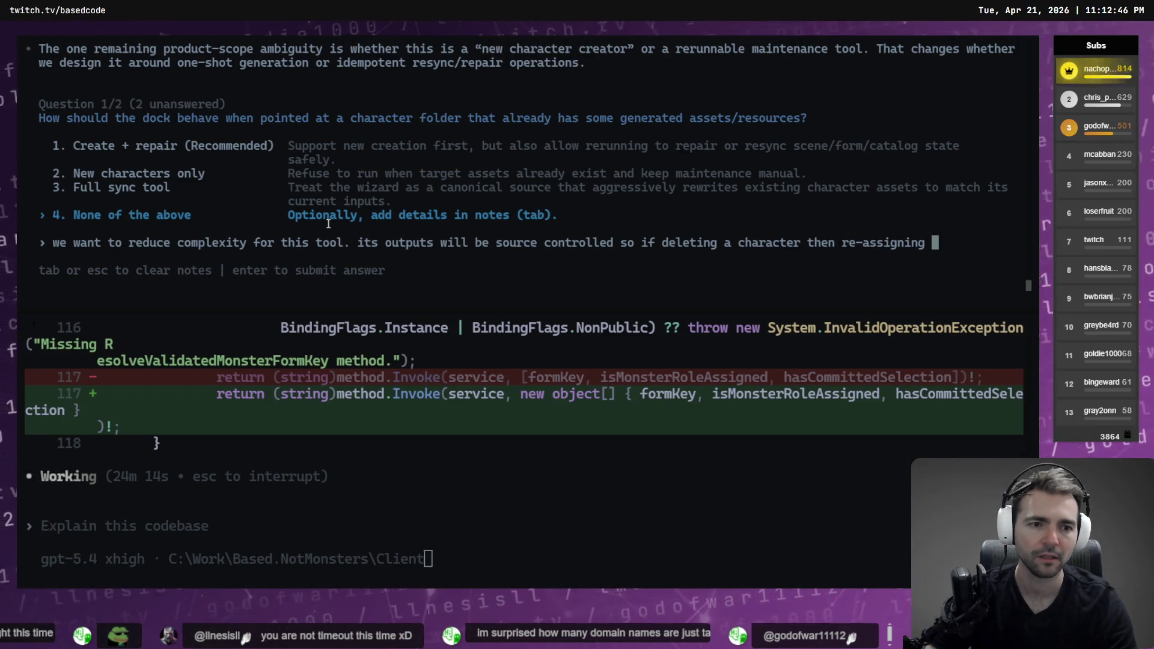
key("ctrl+BackSpace")
key("super+h")
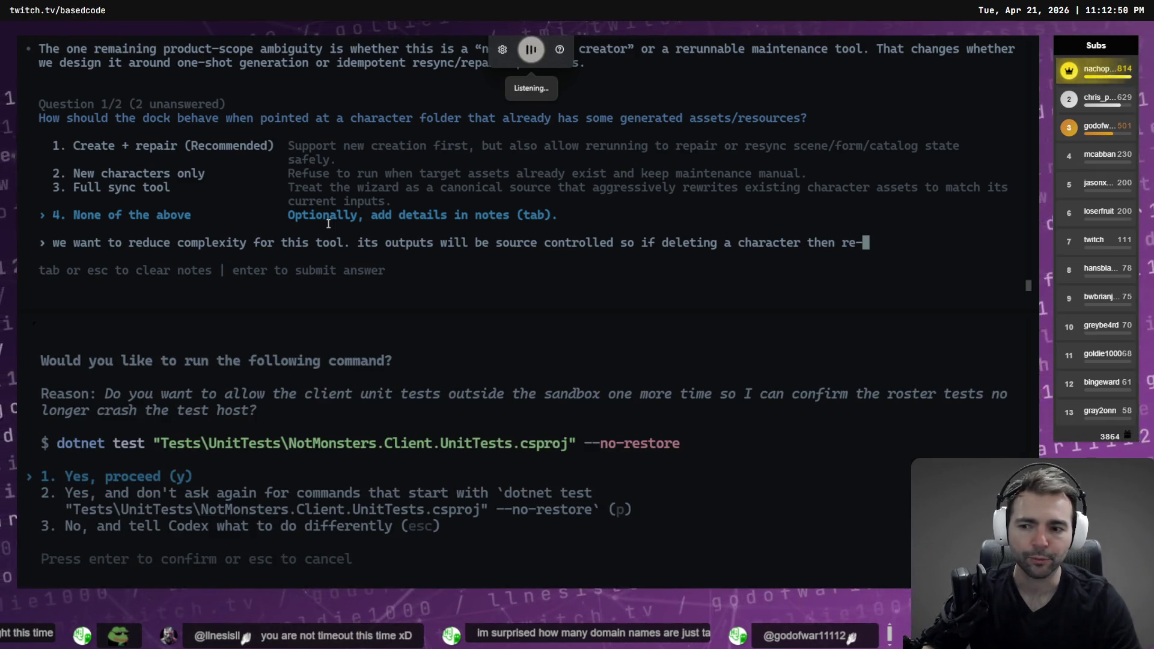
type("generating it produces the right output")
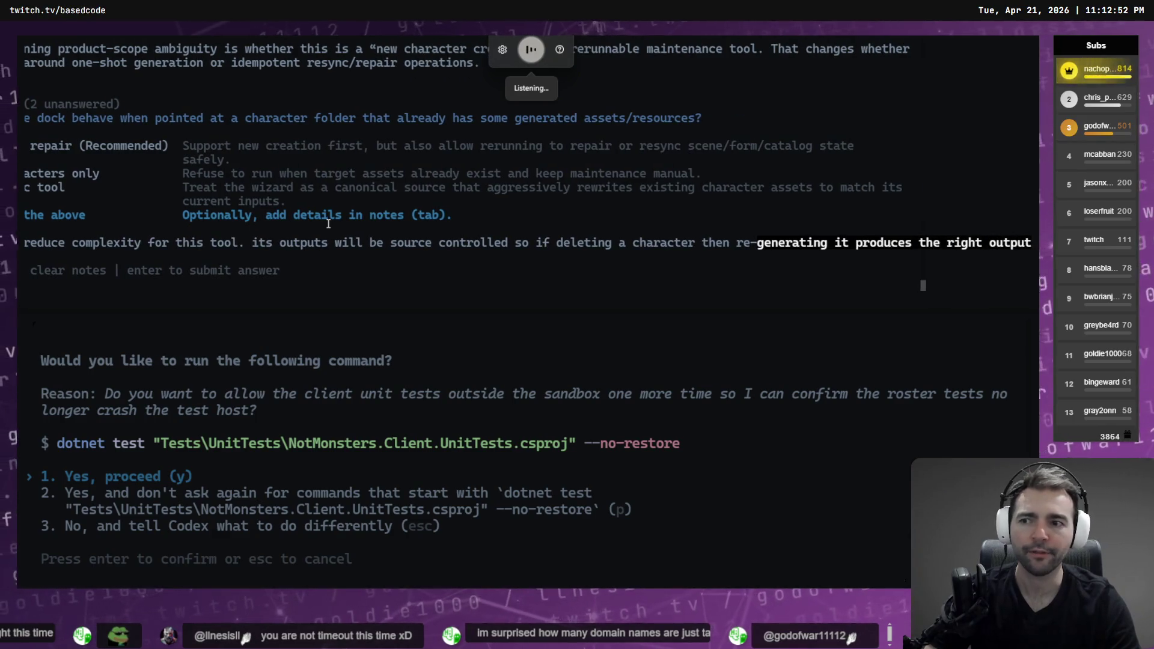
type(" that's totally fine.")
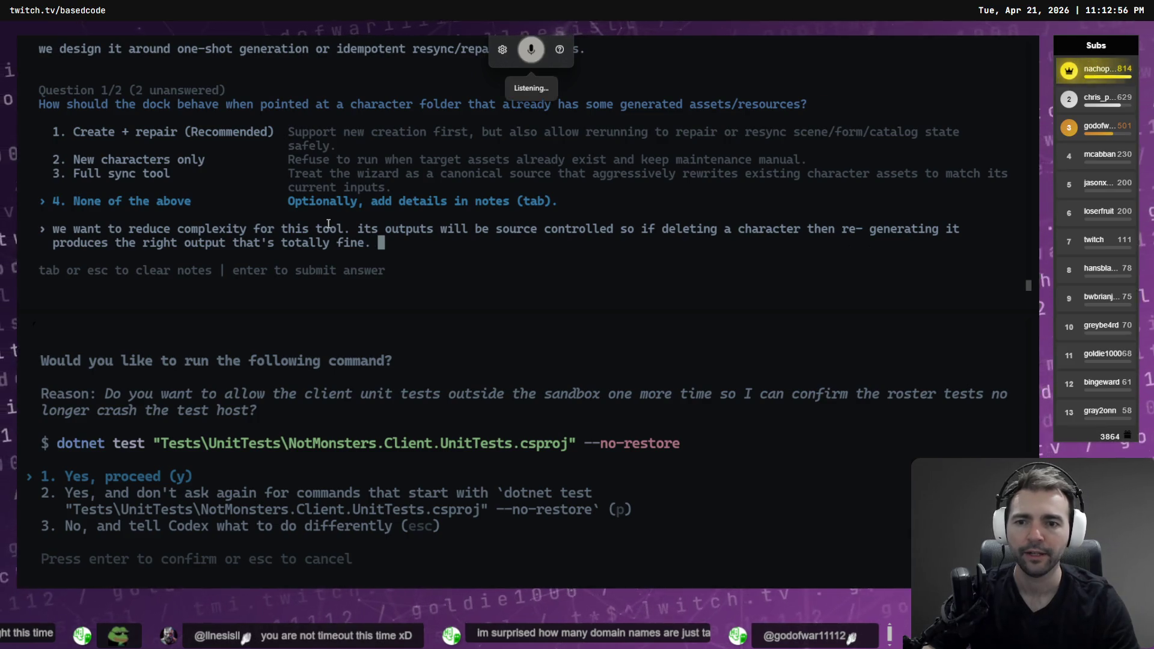
type("it will become quite")
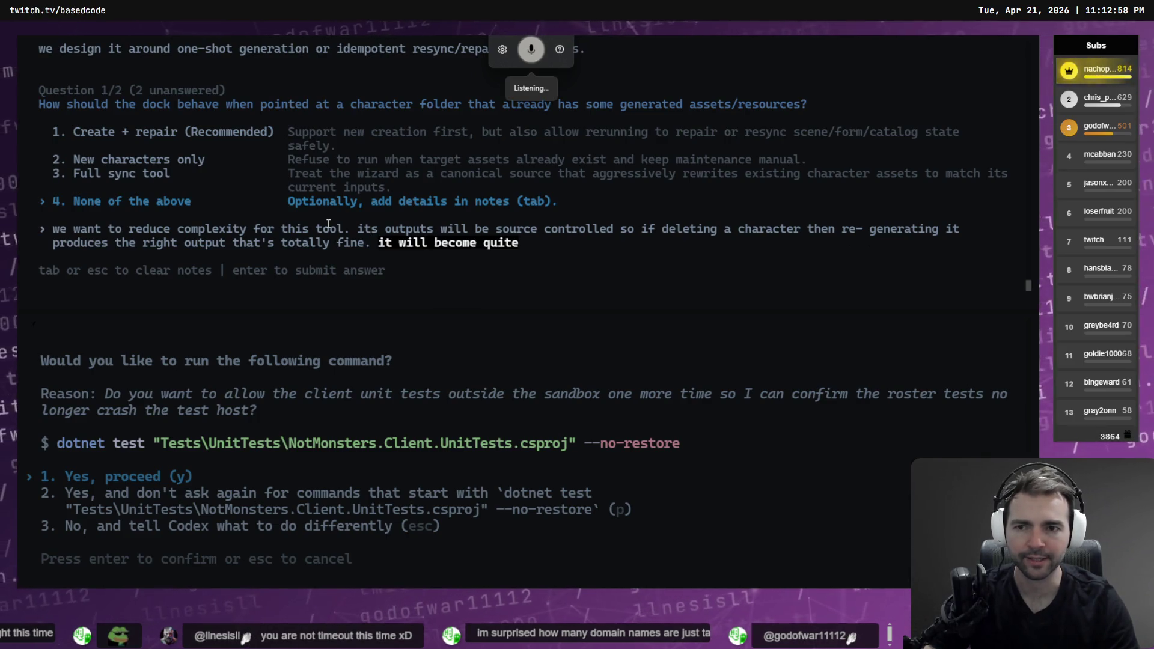
type(" complicated if")
type(" attempt to make the system support repairing")
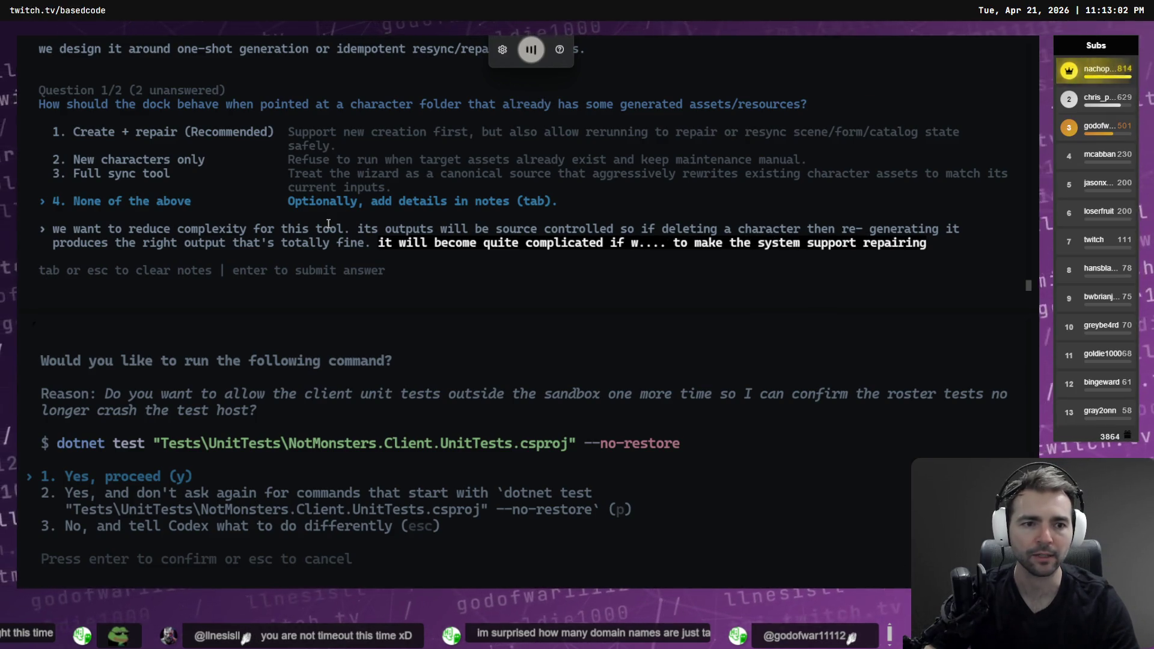
key("super+h")
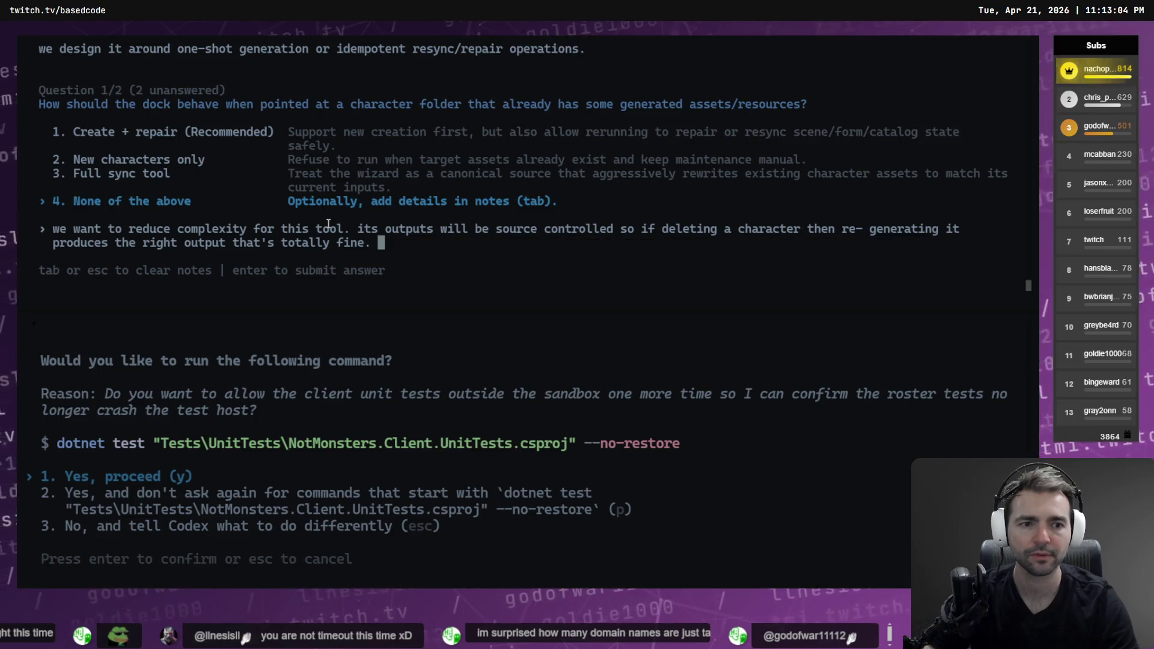
key("super+h")
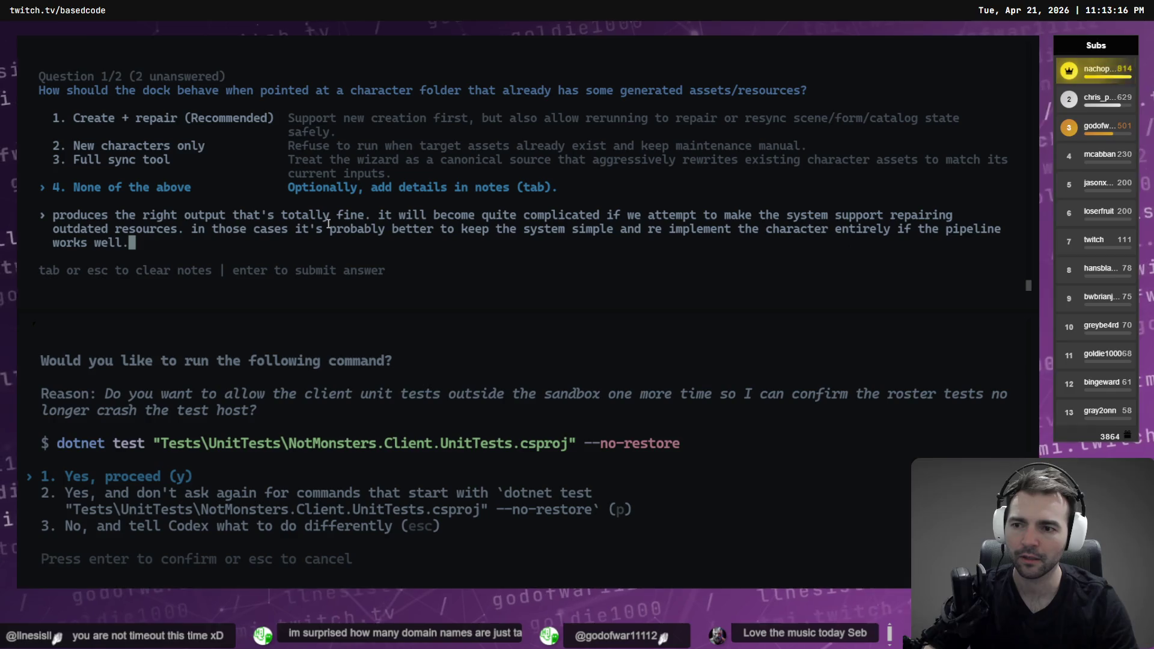
key("Return")
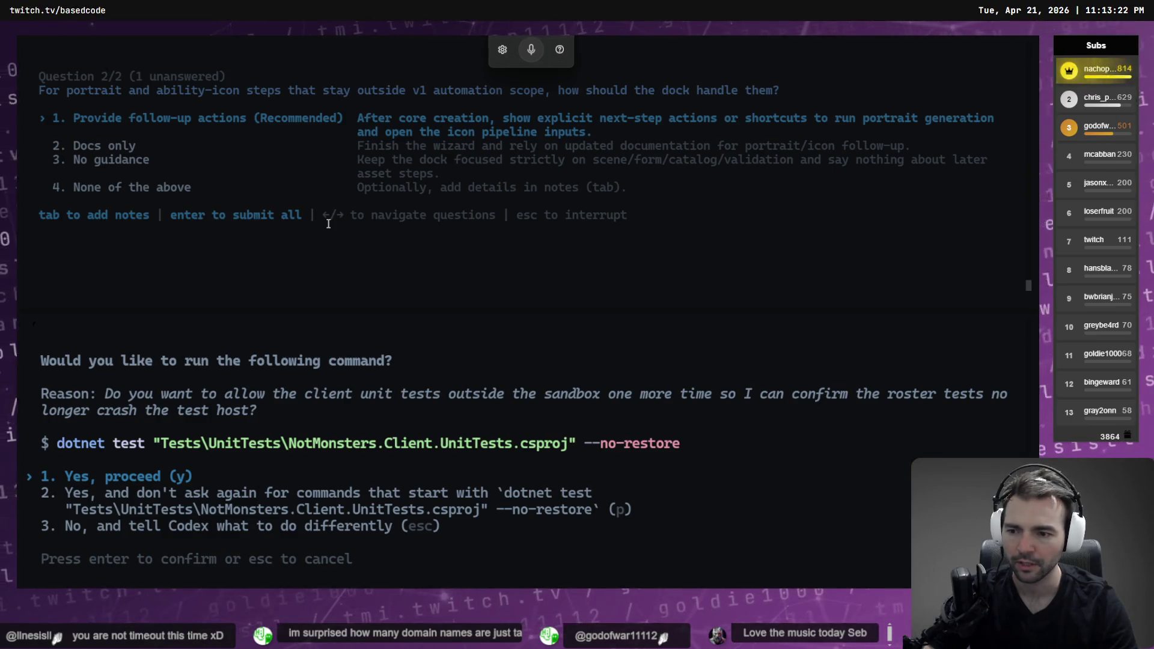
Step: Approve the dotnet unit test run again, then clear a half-typed /ap command
key("Return")
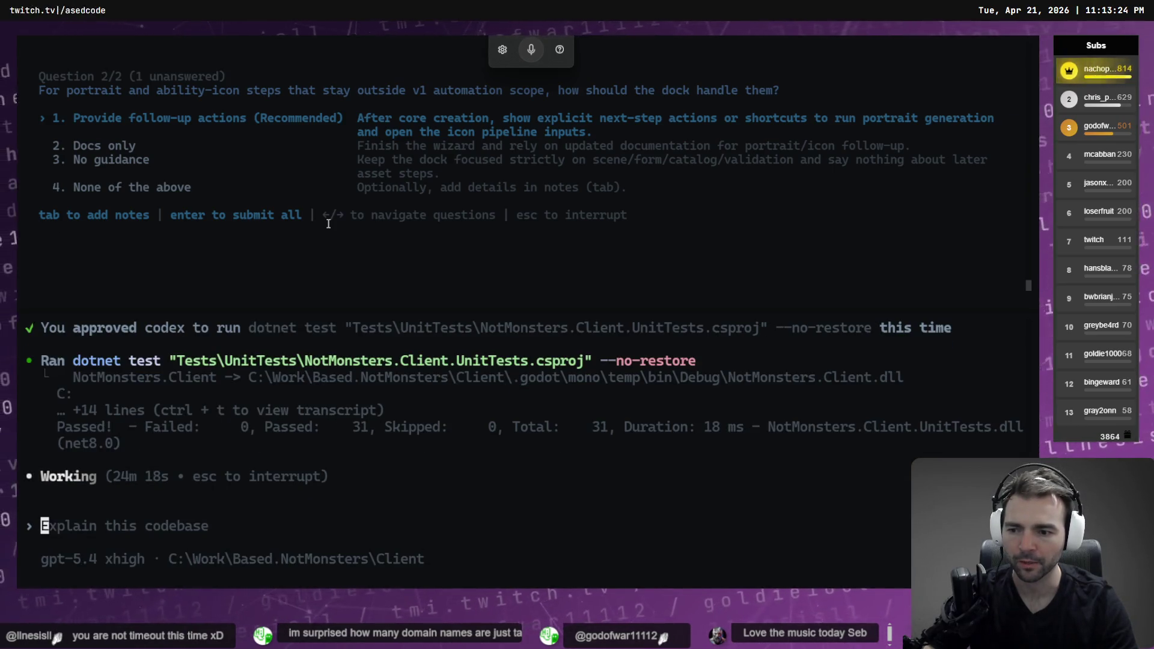
type("/ap")
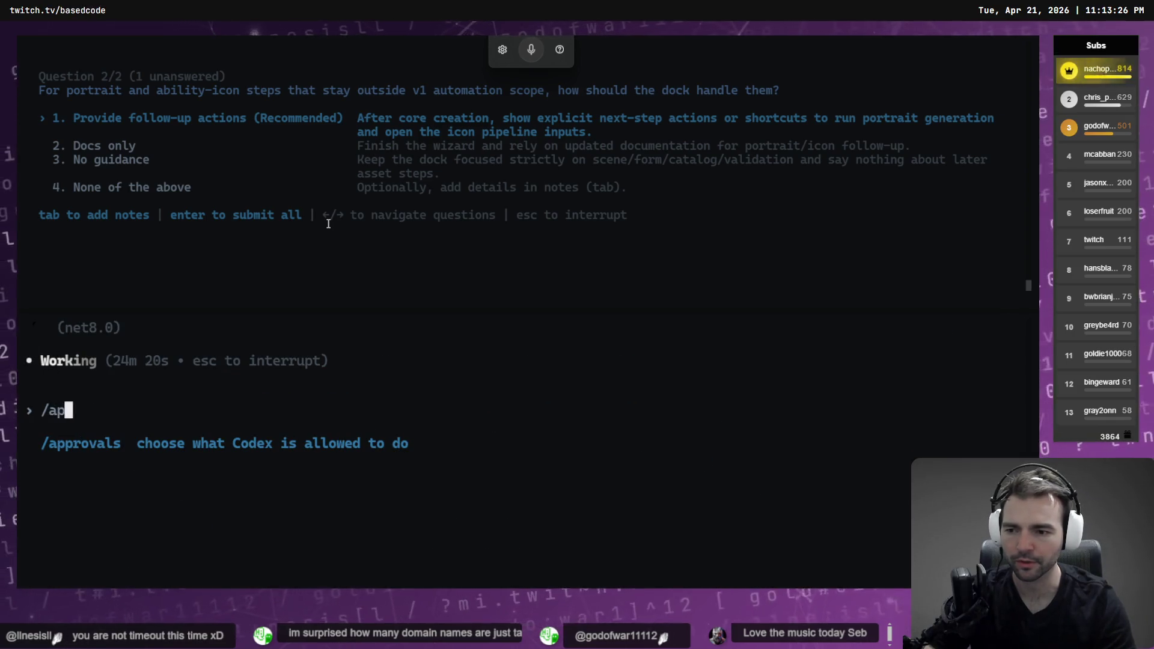
key("BackSpace")
key("BackSpace")
key("BackSpace")
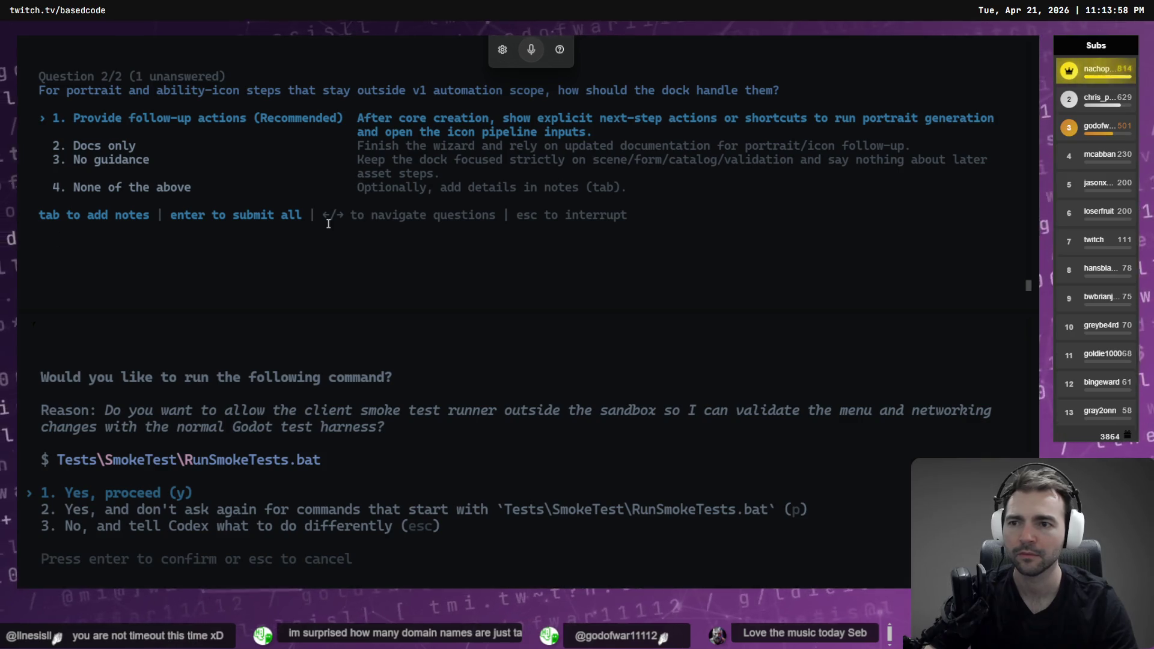
Step: Dictate a note for question 2's option 1, submit all answers, and approve the smoke tests once
key("Tab")
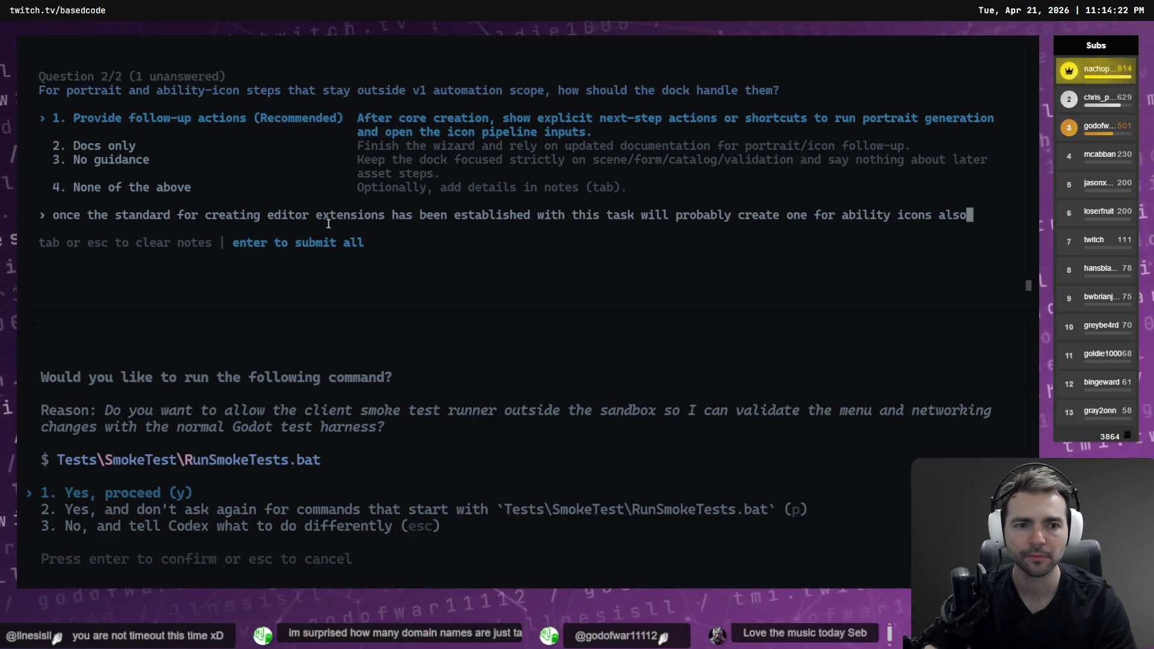
type(".")
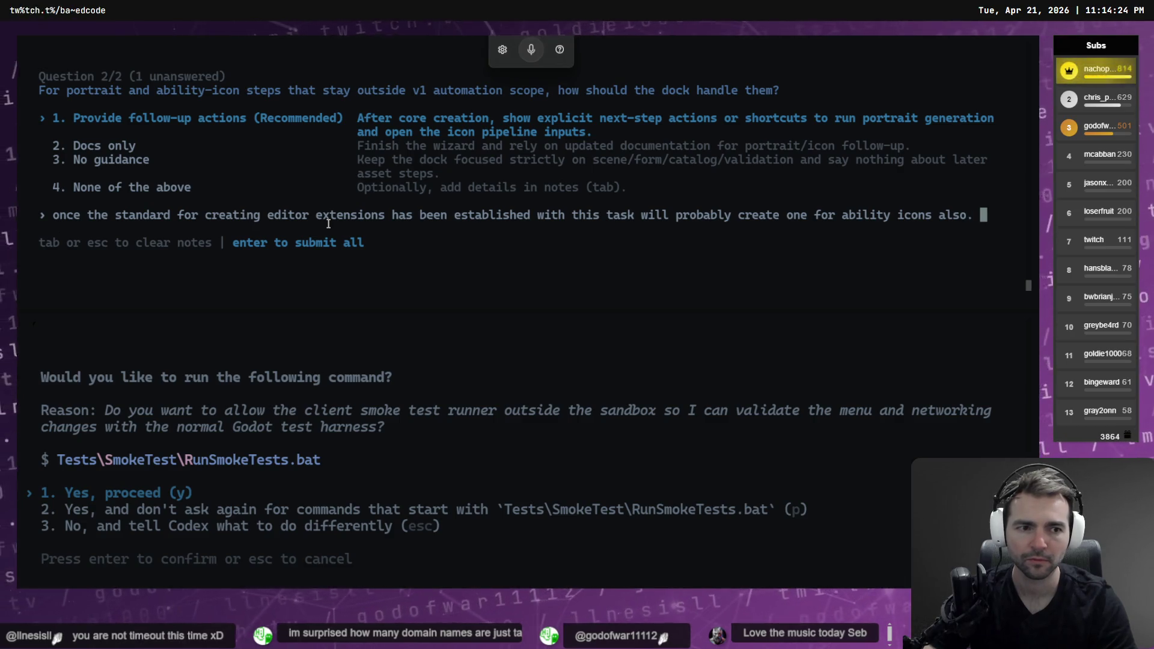
key("super+h")
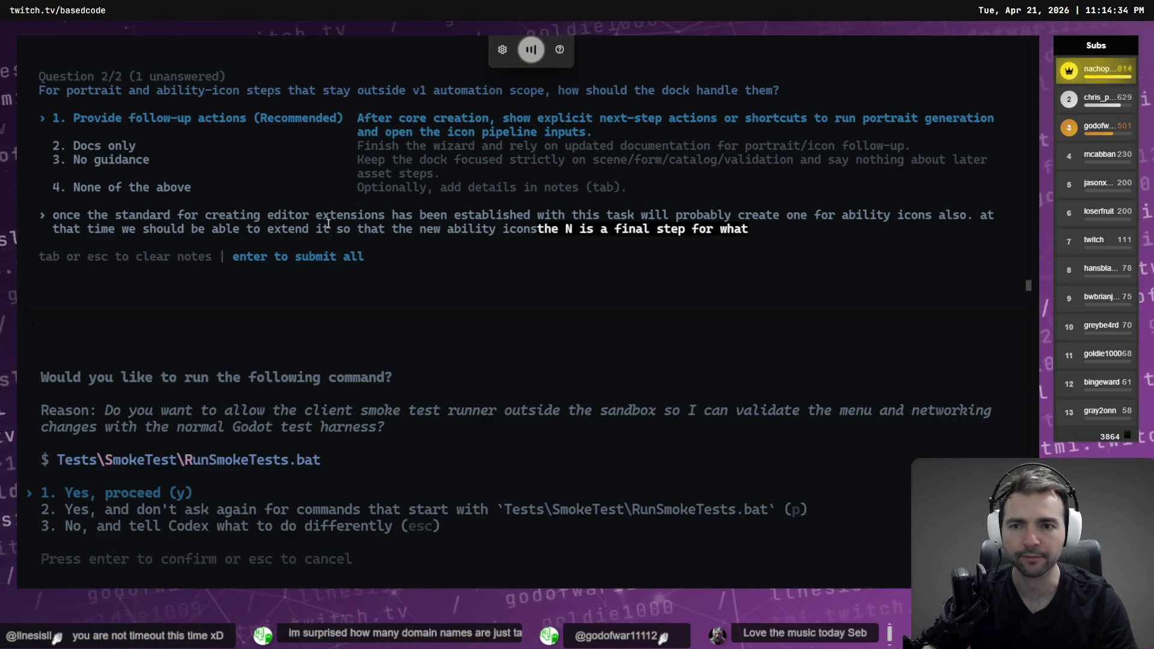
type(".")
key("super+h")
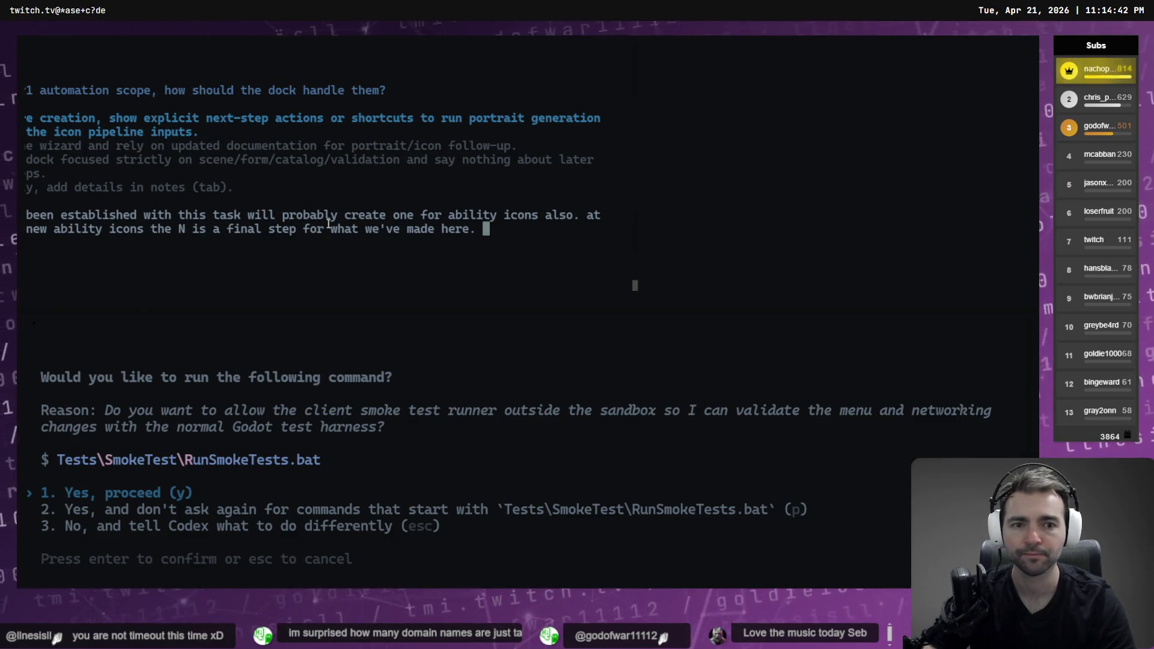
key("ctrl+super")
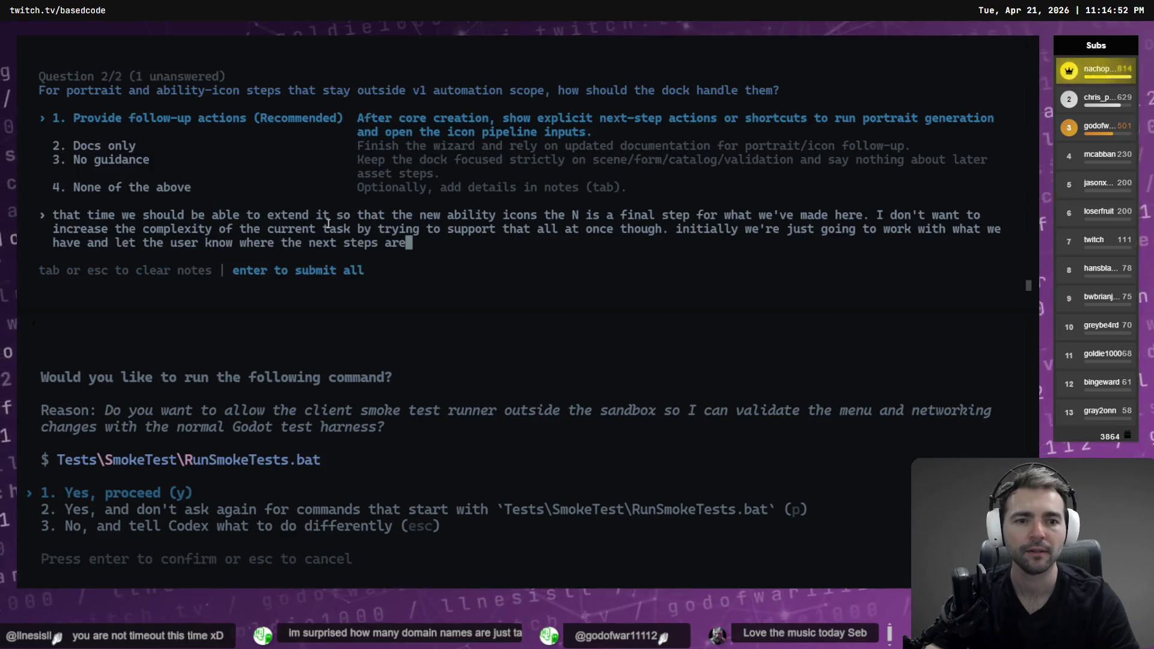
key("Return")
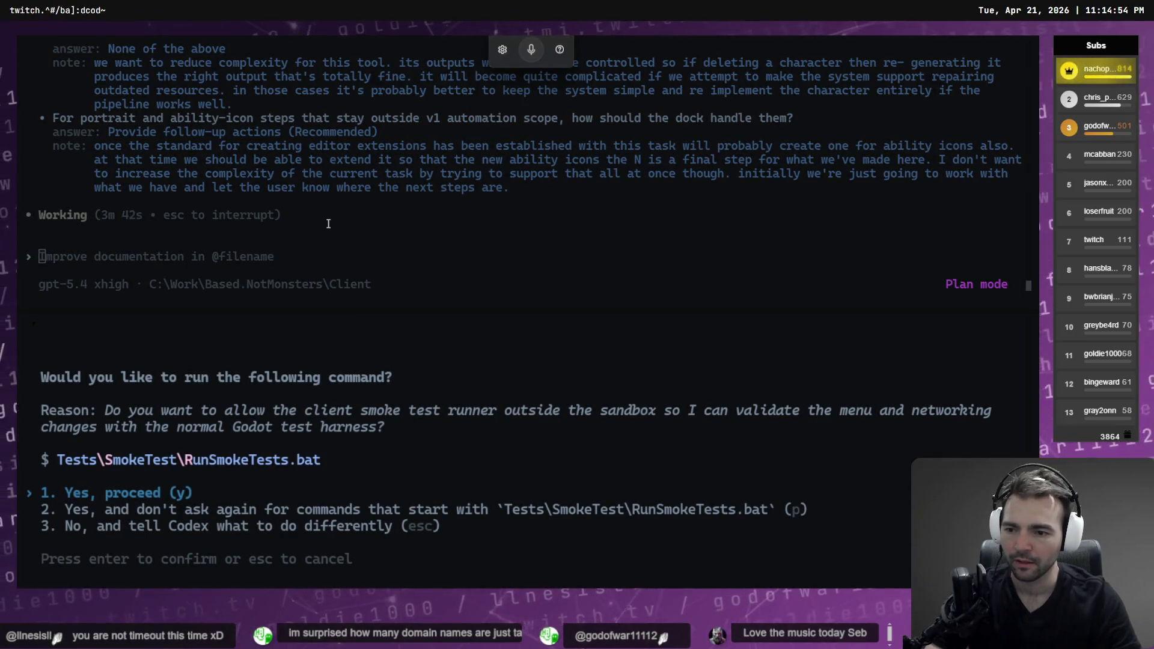
key("Return")
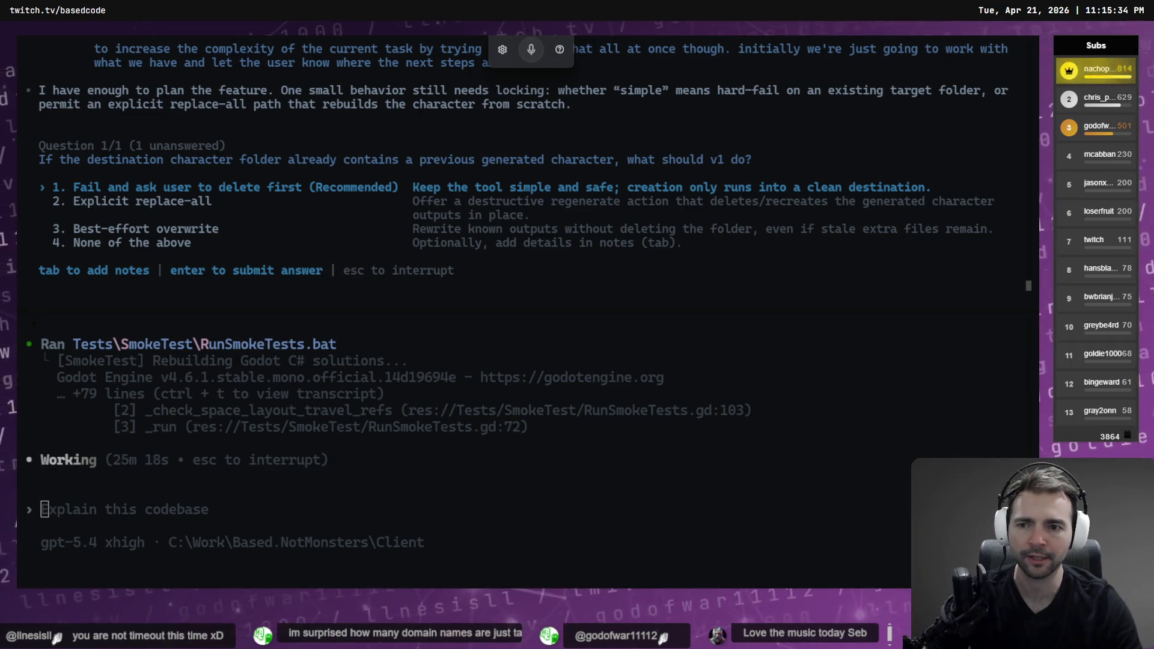
Step: Answer Explicit replace-all noting the user is informed of regeneration, and approve the integration tests
key("Down")
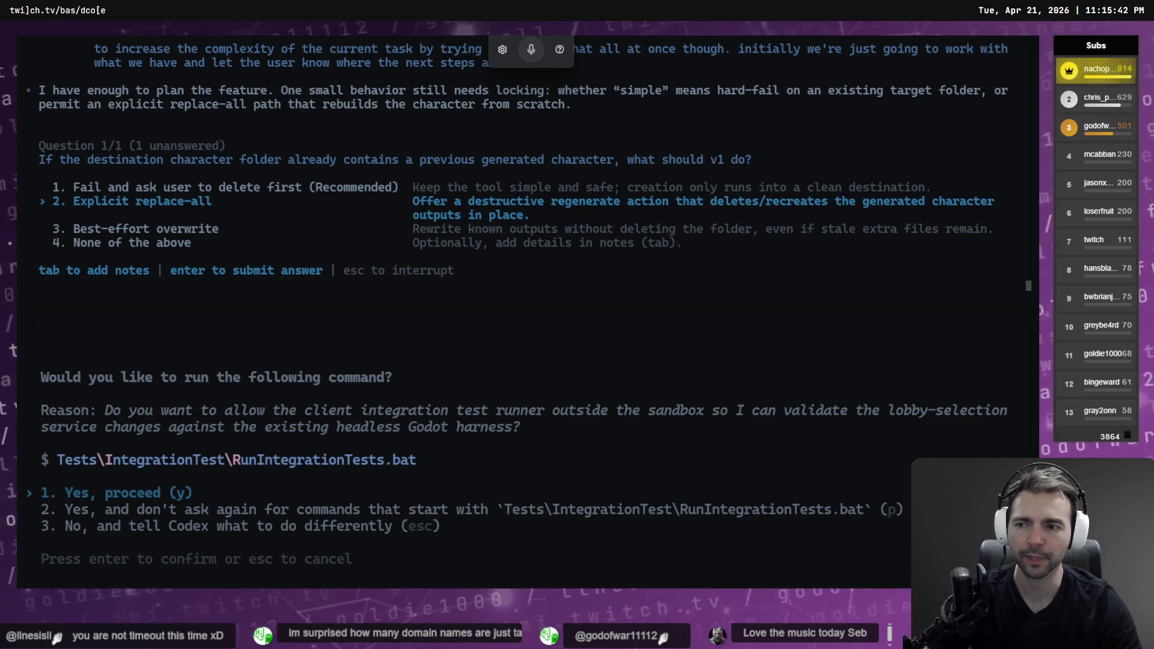
key("Tab")
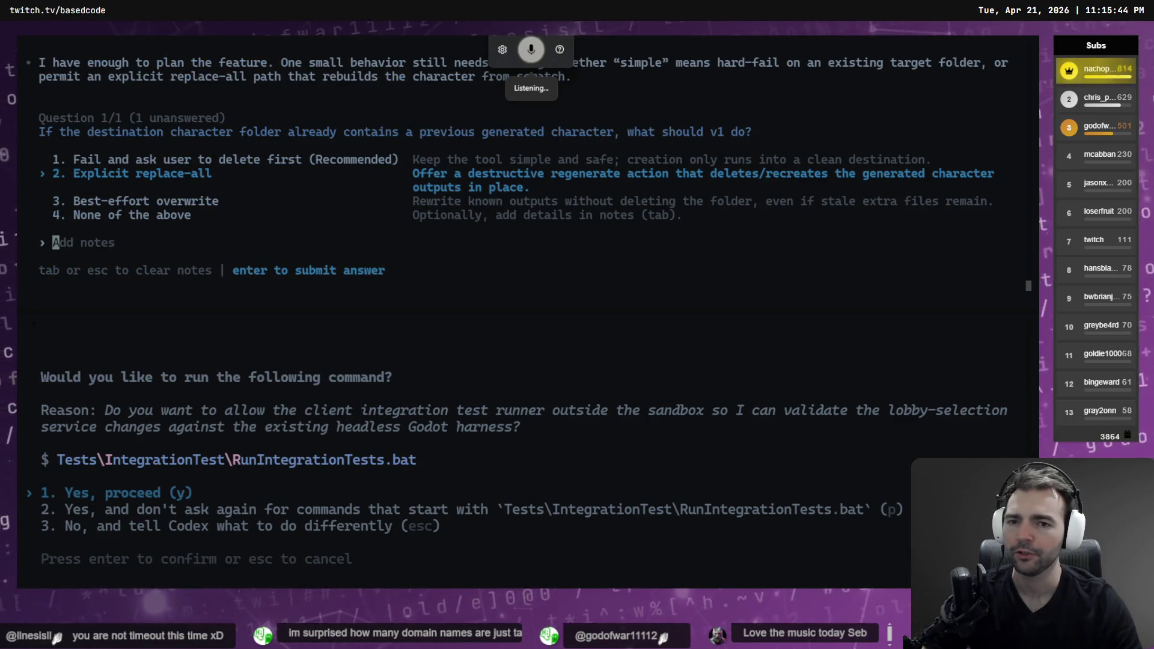
type("do this but inform the user that the regeneration will take place first.")
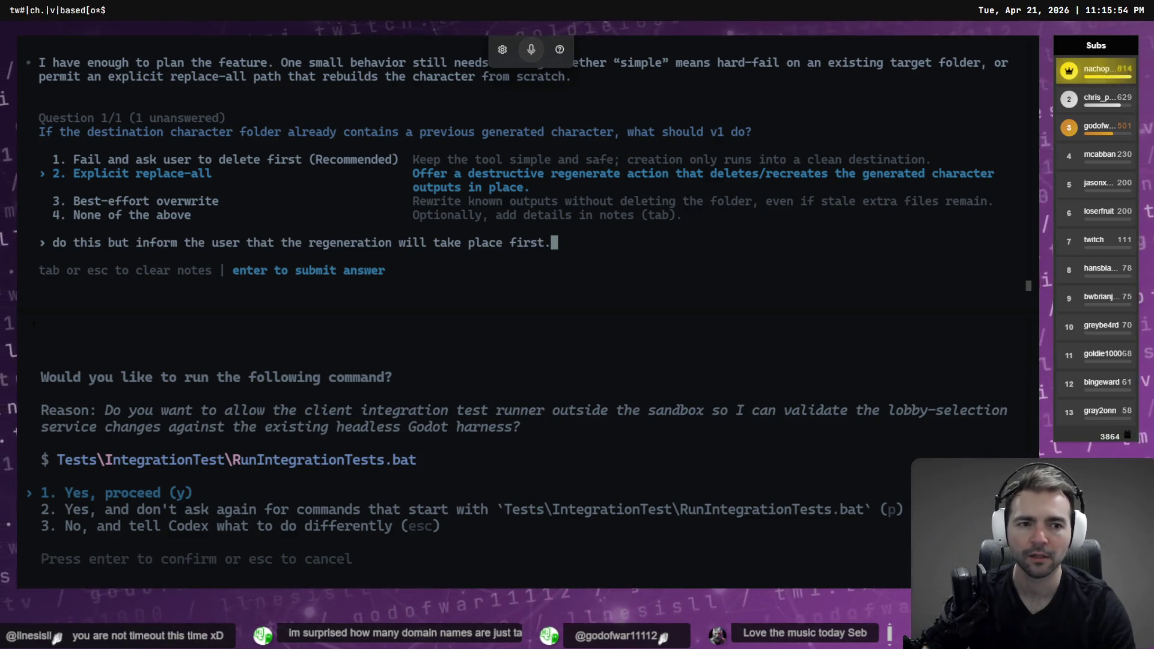
key("Return")
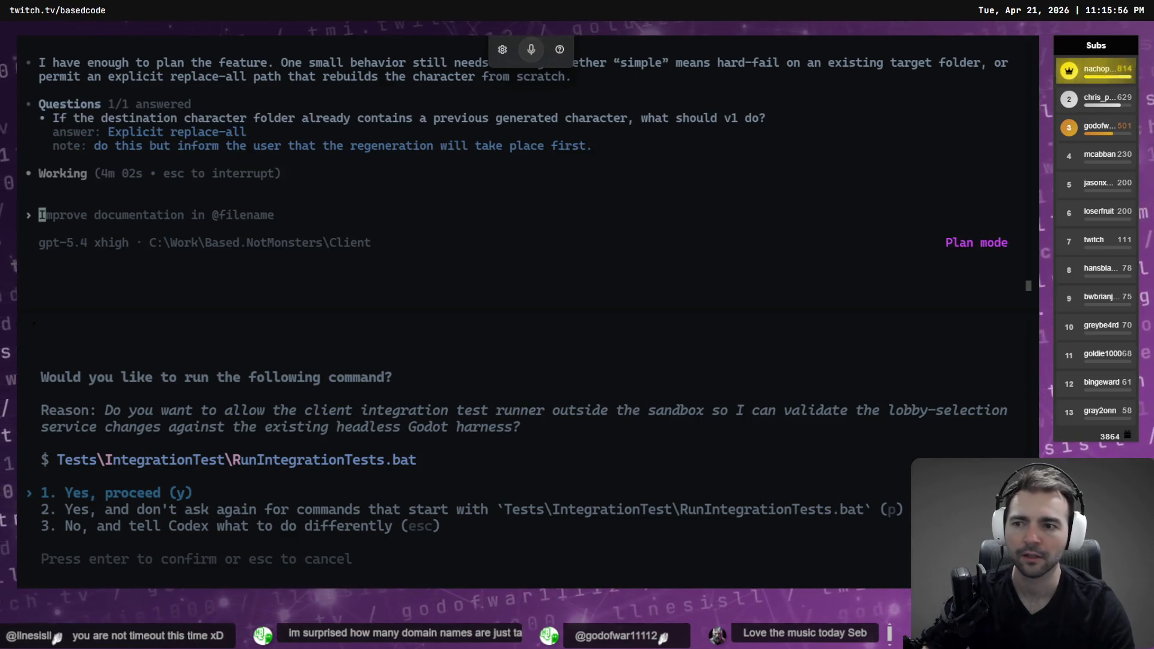
key("Return")
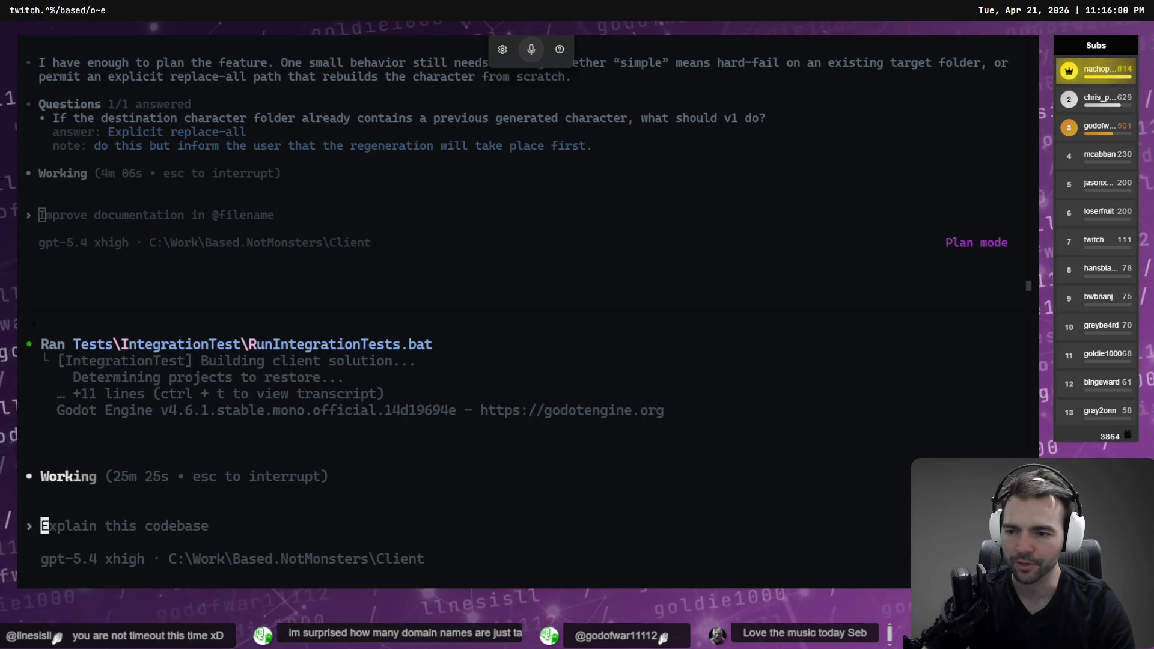
Step: Shrink the terminal text slightly and check the earlier villager-locking prompt in history
key("ctrl+minus")
key("ctrl+minus")
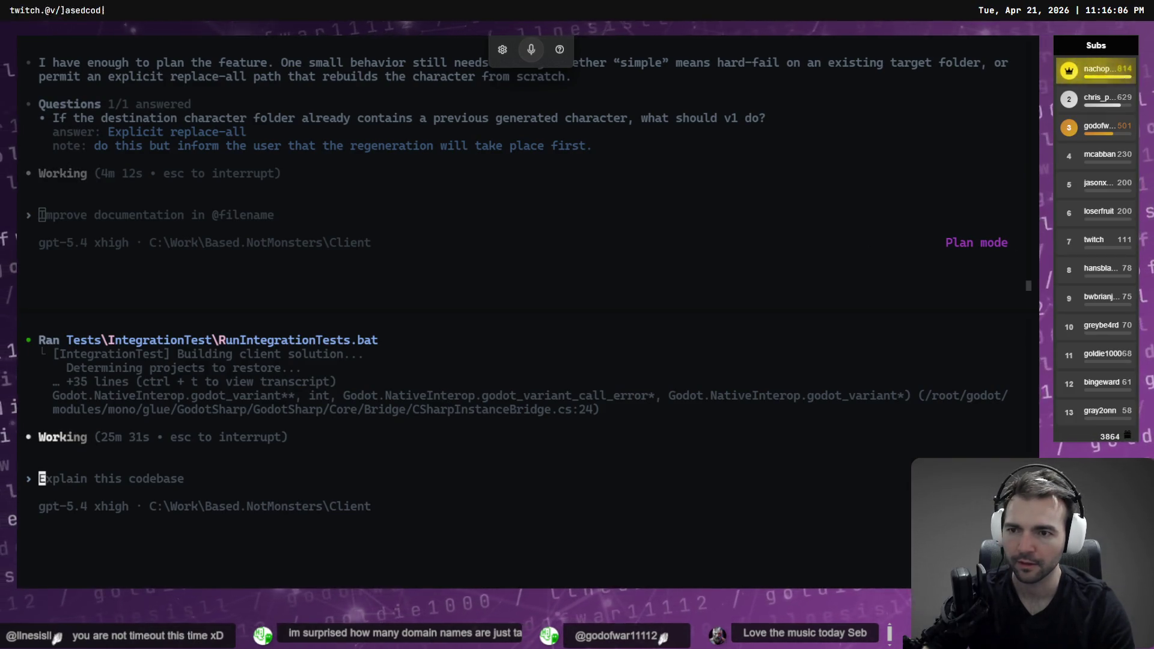
key("Up")
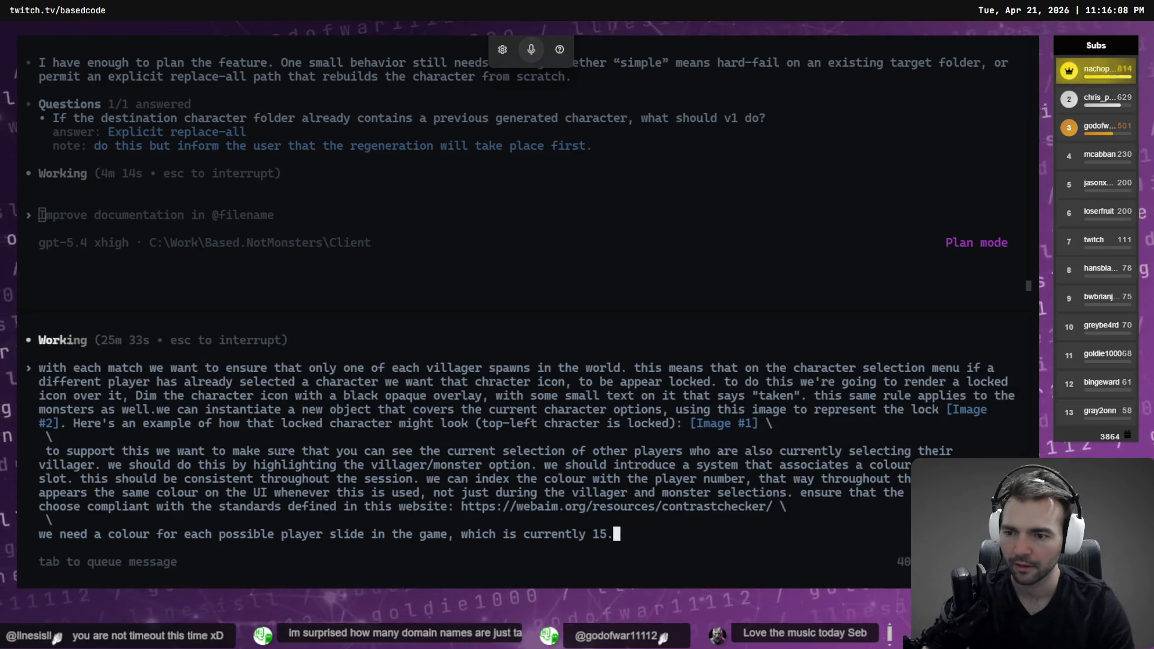
key("Down")
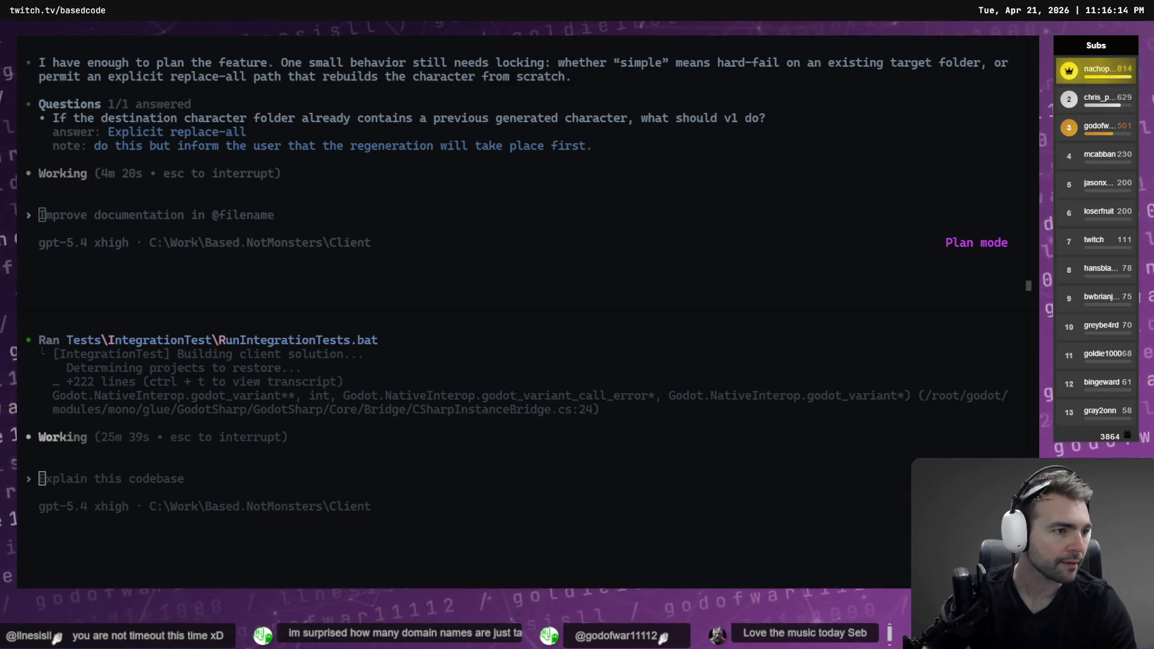
key("alt+Tab")
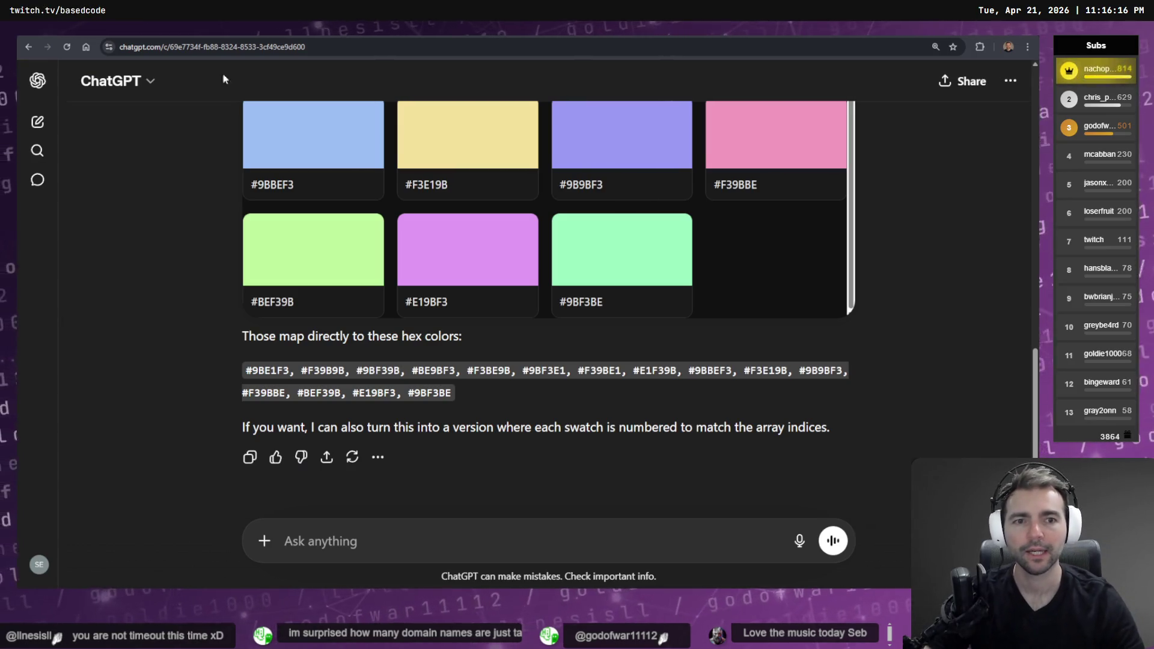
Step: Review the 15-colour pastel palette in ChatGPT, then delete that chat
scroll(447, 250, "up", 7)
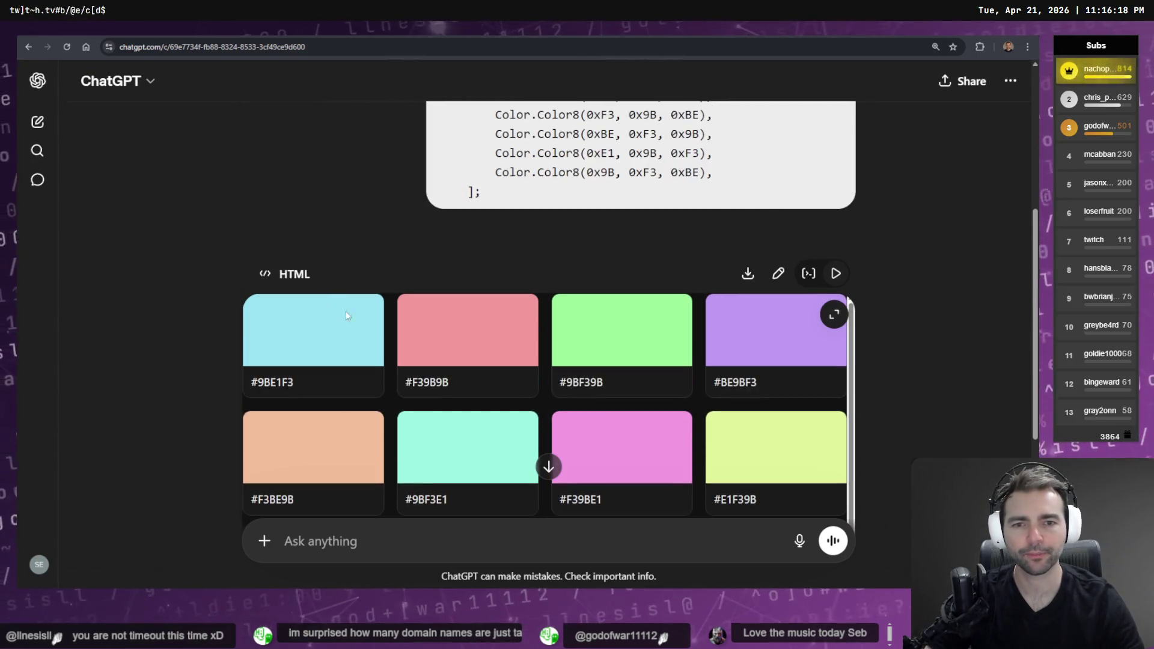
scroll(331, 311, "down", 2)
scroll(763, 327, "down", 5)
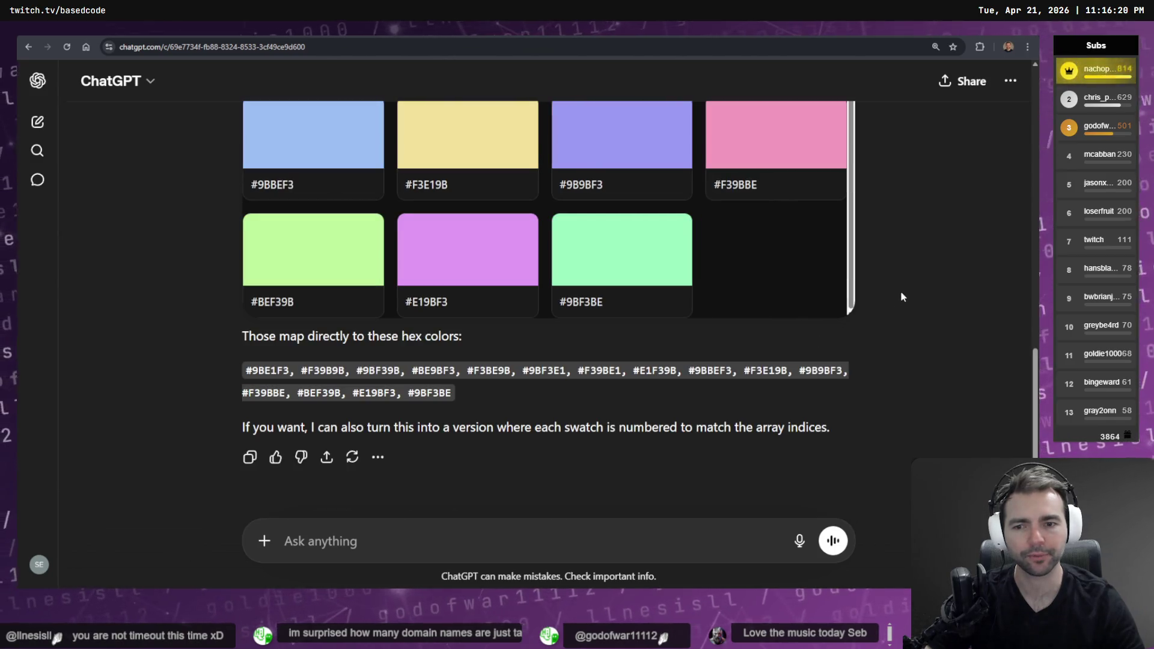
scroll(867, 285, "up", 3)
scroll(419, 313, "up", 4)
scroll(419, 313, "up", 6)
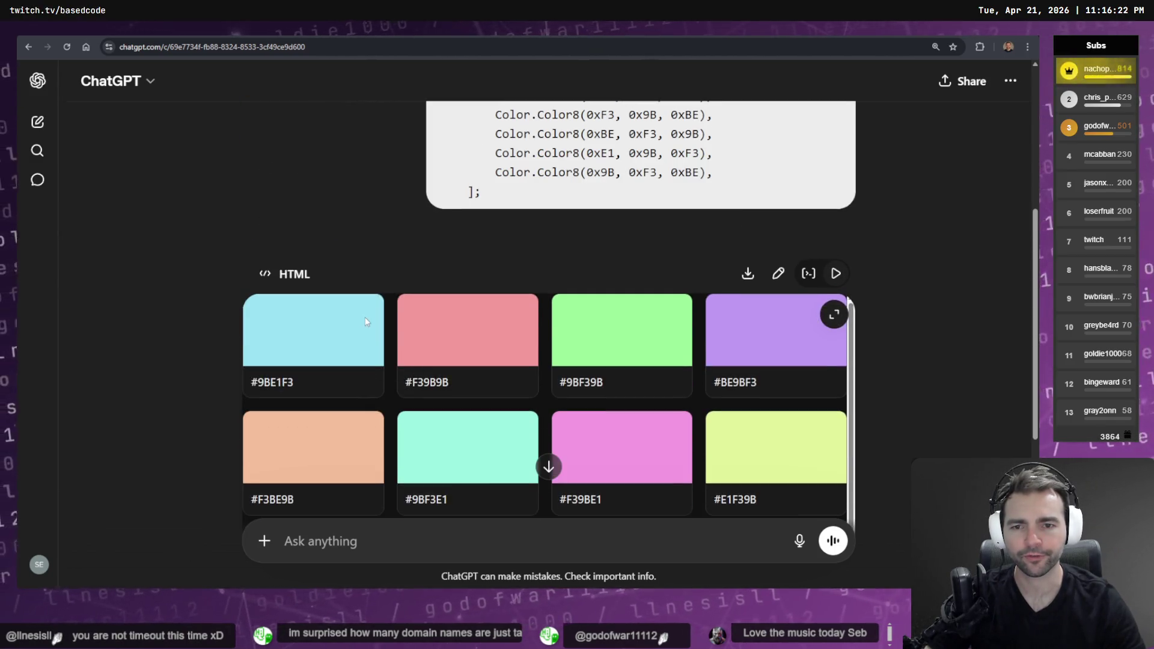
scroll(713, 213, "down", 10)
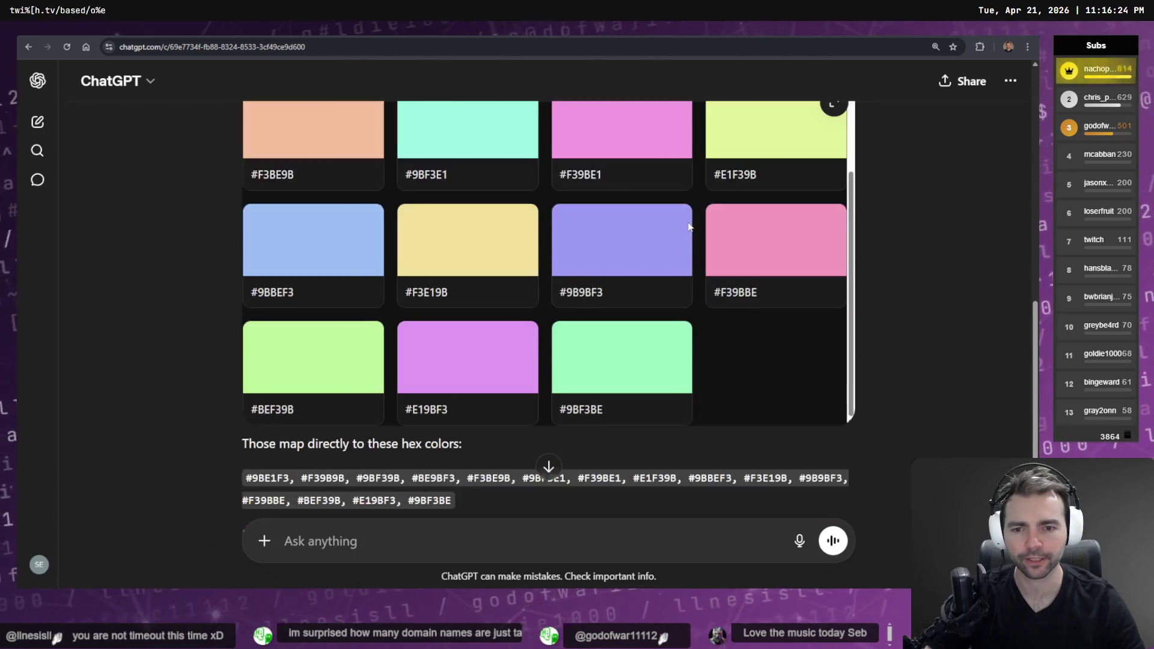
left_click(1010, 81)
left_click(926, 259)
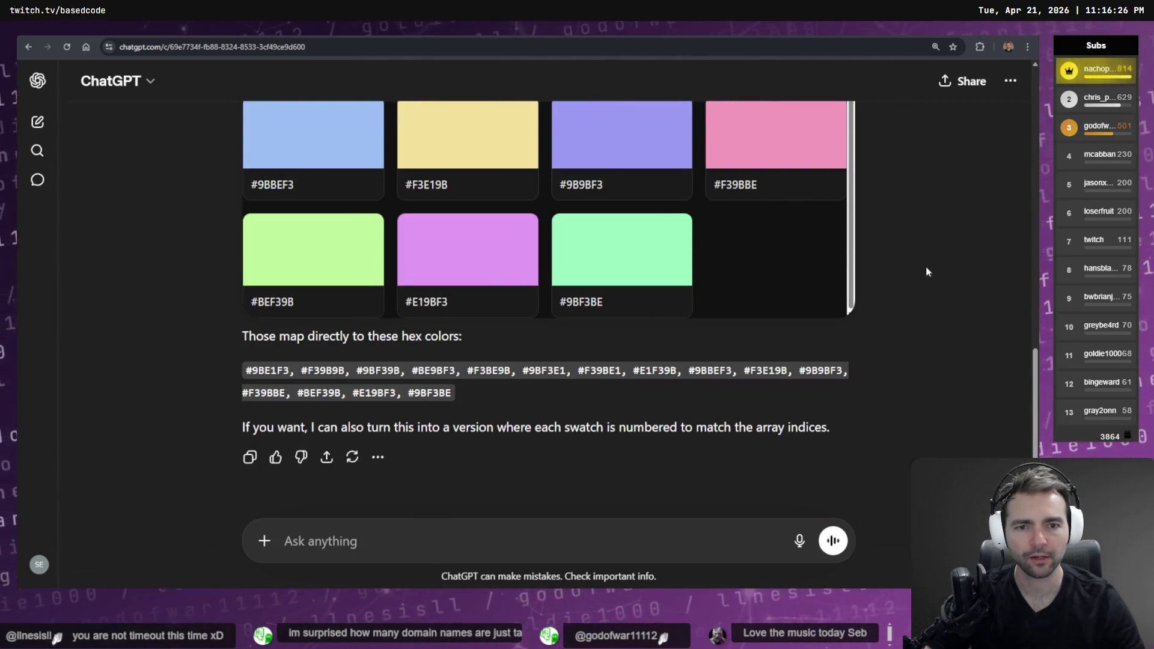
left_click(664, 344)
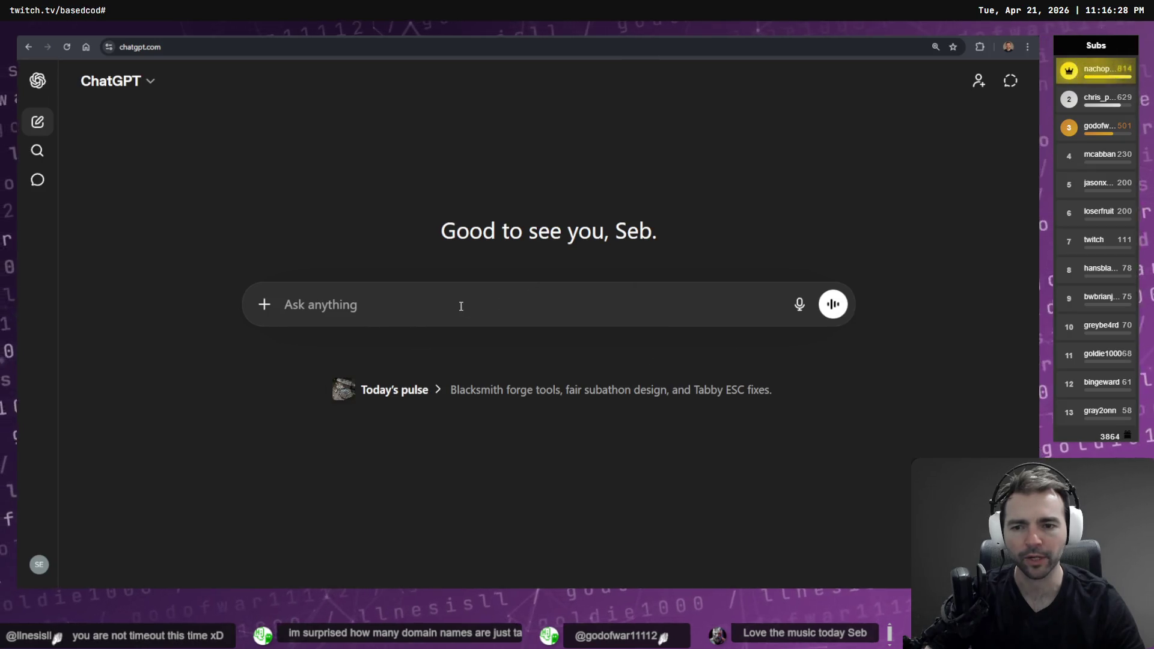
Step: Copy the character selection screen image from the browser and bring up the design board
key("alt+Left")
key("alt+Left")
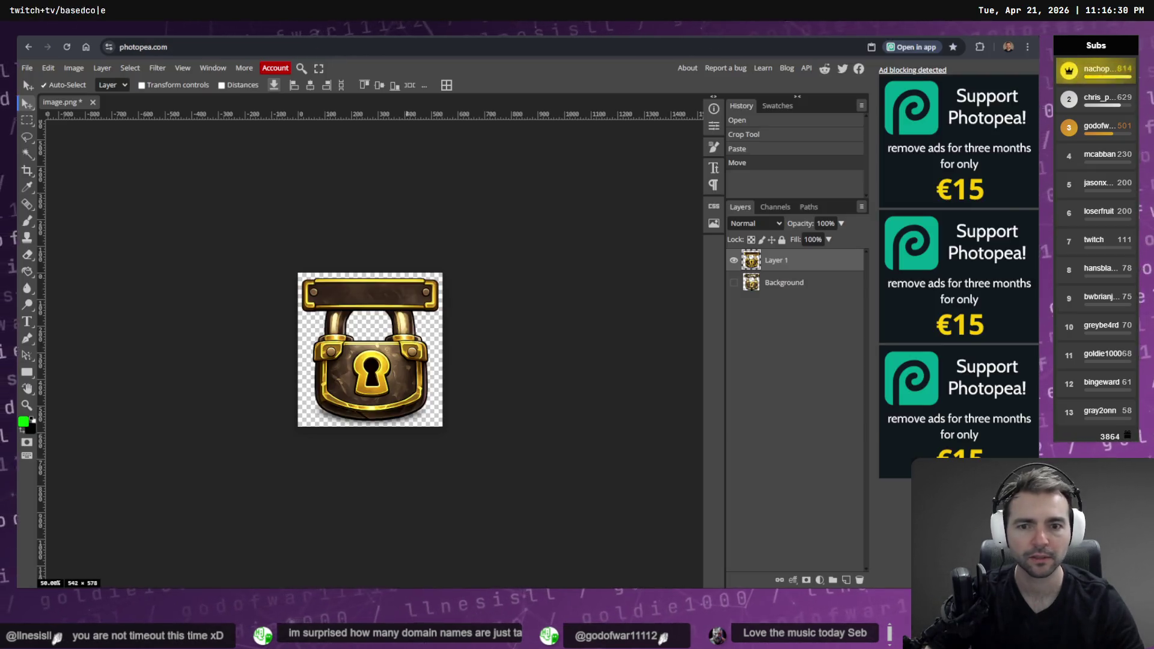
key("alt+Left")
key("Return")
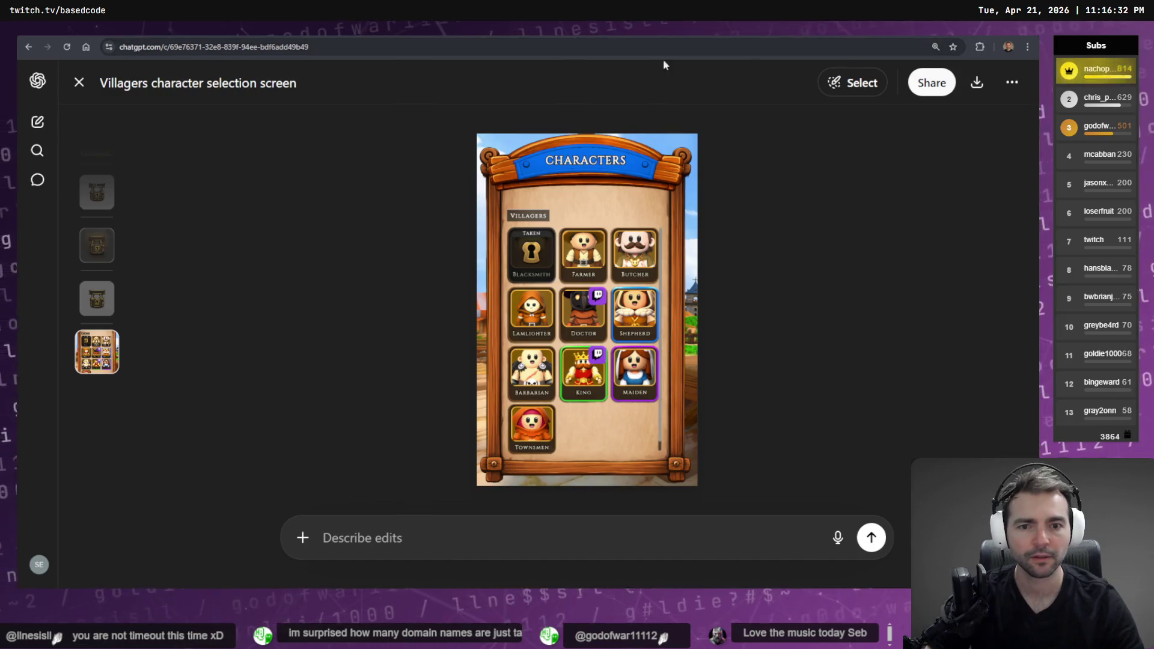
right_click(574, 266)
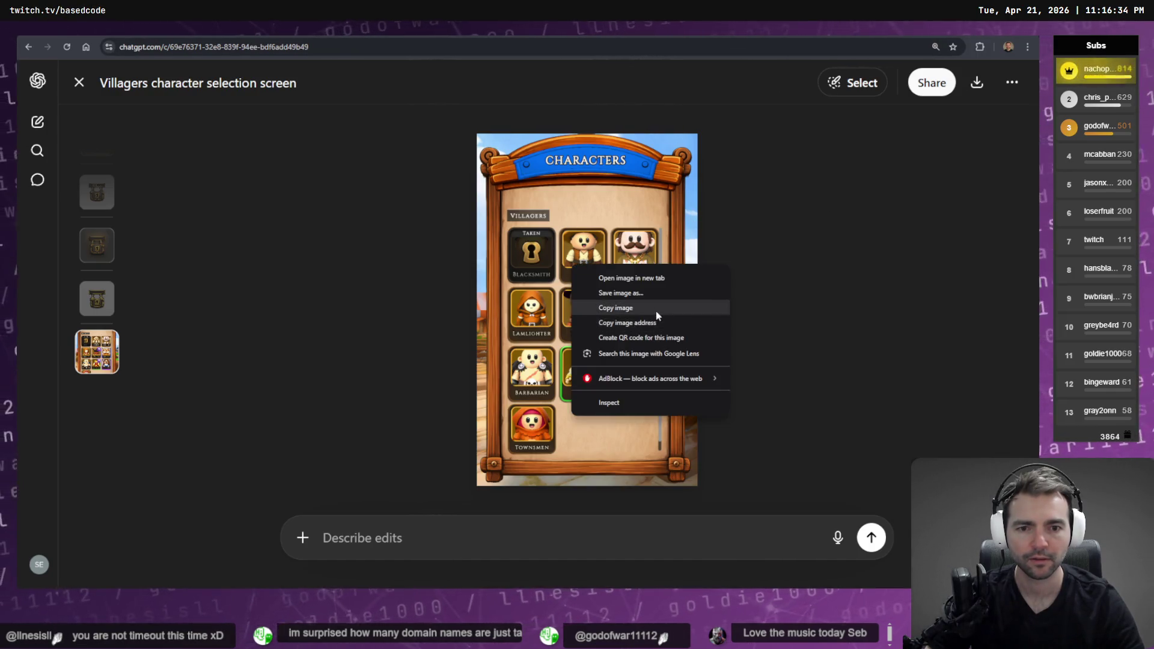
left_click(616, 307)
key("alt+Tab")
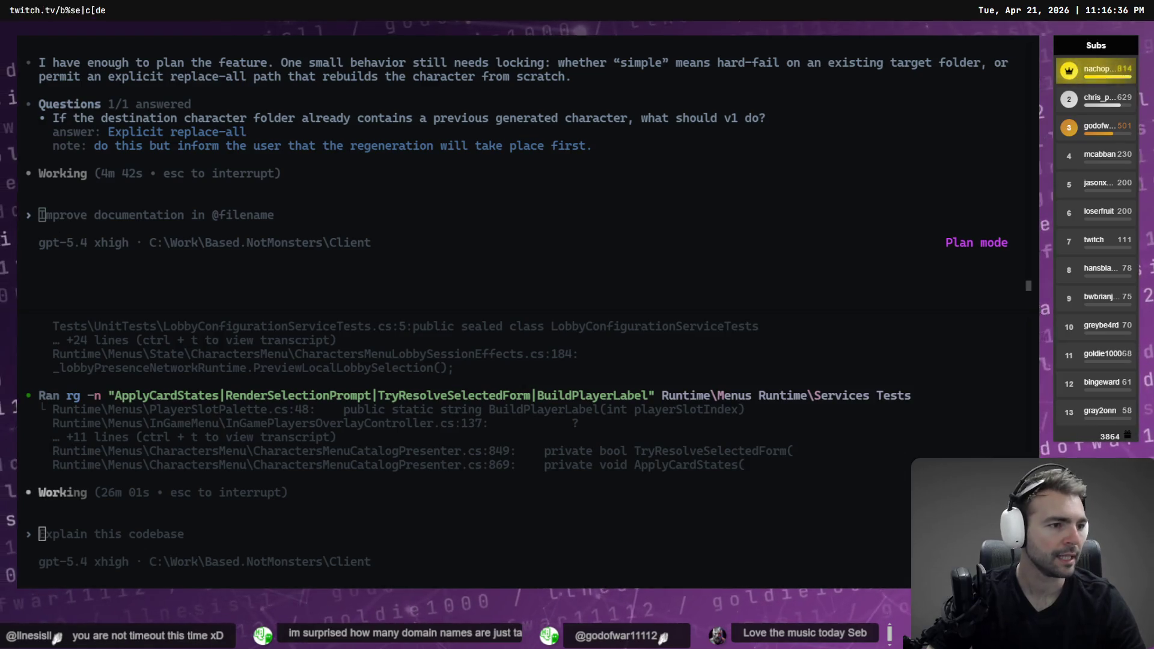
key("alt+Tab")
scroll(375, 226, "down", 5)
Step: Paste the Characters mockup onto the tldraw board, shrink it, and place it beside Join a Friend's Game
scroll(375, 226, "down", 5)
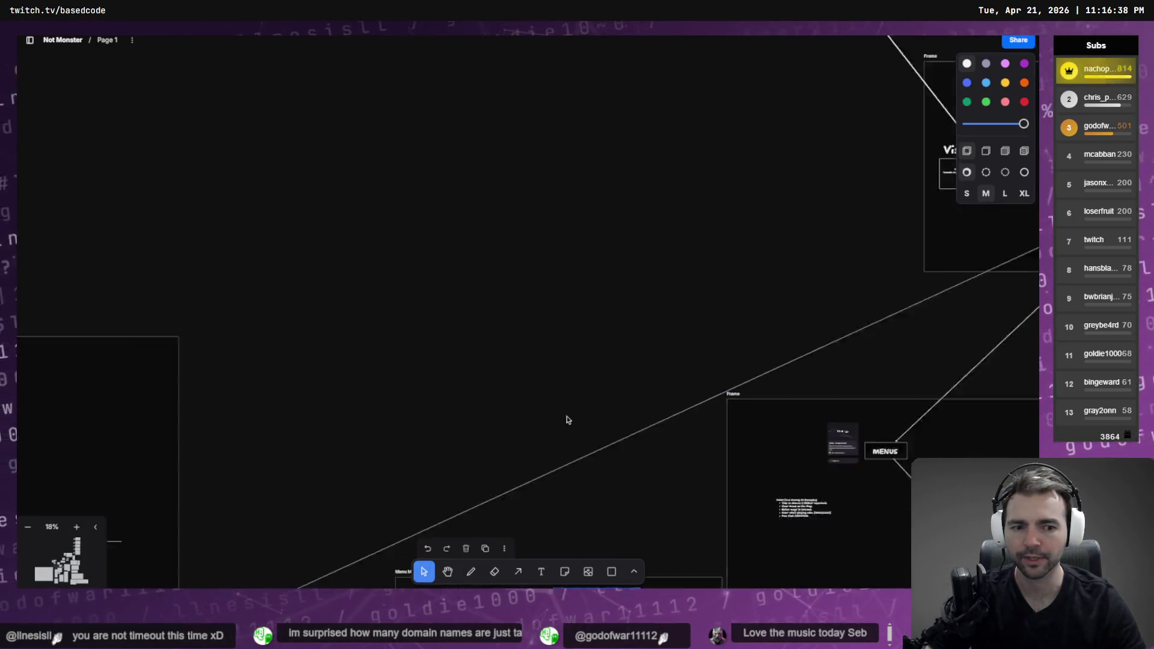
scroll(552, 285, "up", 5)
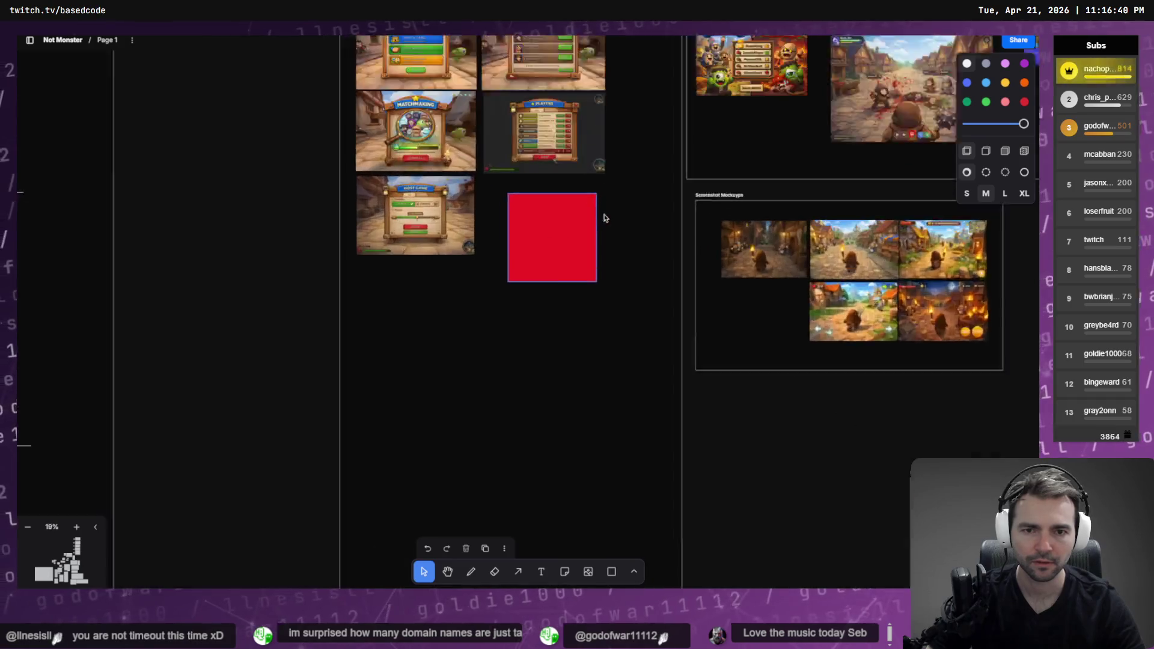
scroll(601, 254, "down", 3)
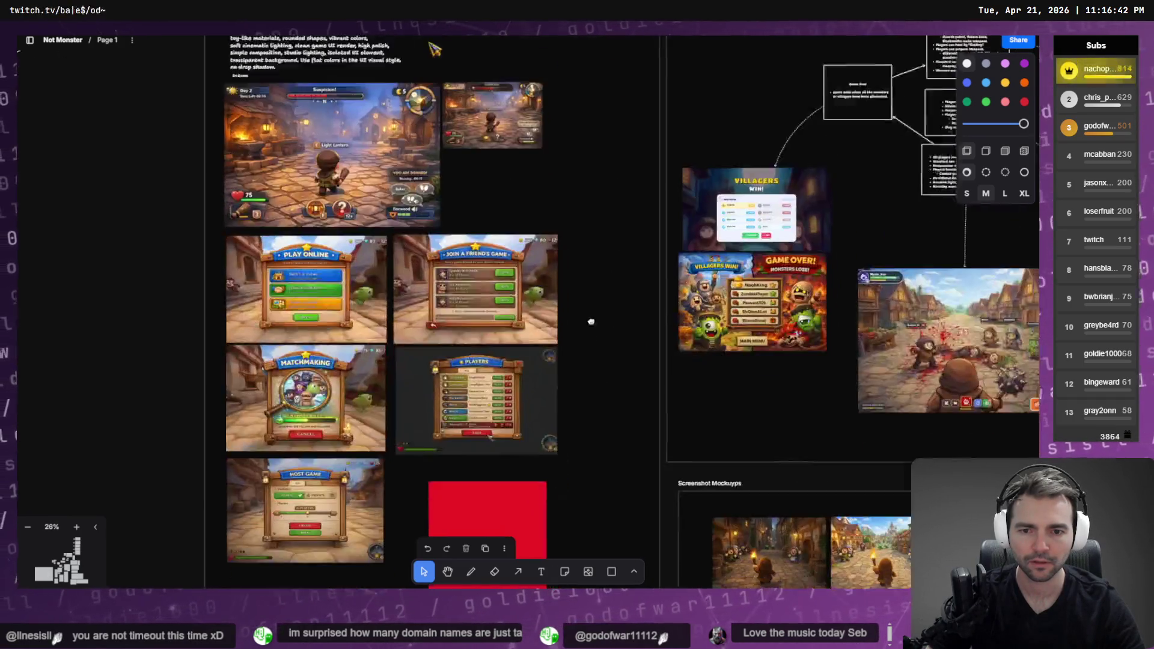
key("ctrl+v")
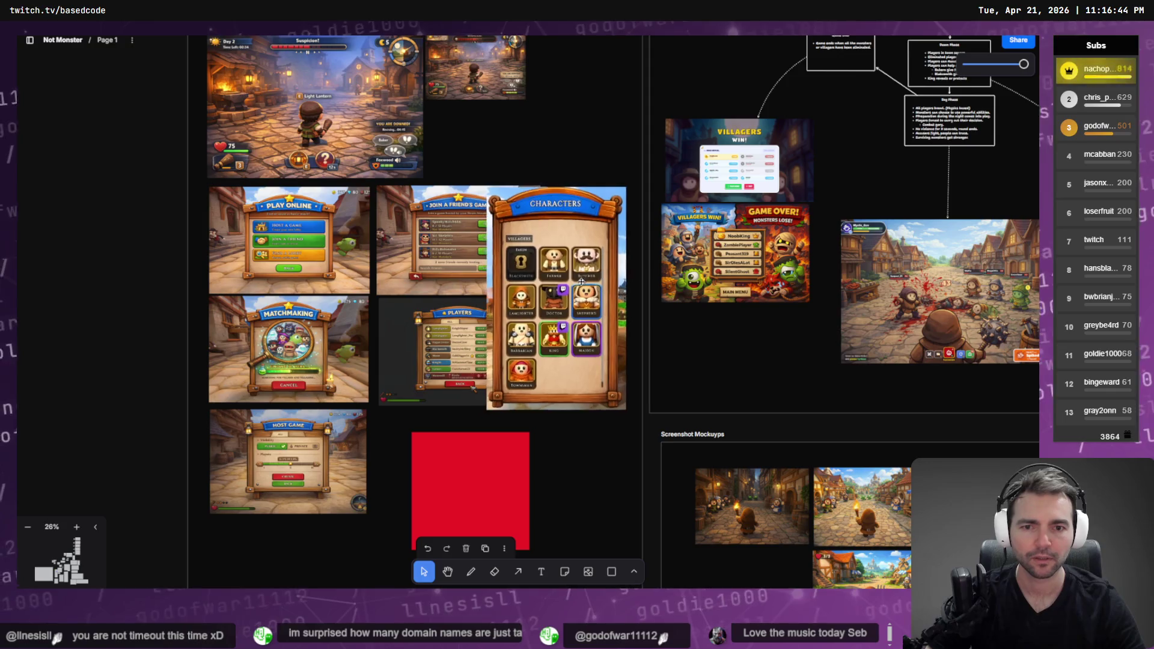
left_click_drag(620, 400, 576, 322)
mouse_move(514, 271)
left_mouse_down()
mouse_move(562, 307)
mouse_move(572, 287)
left_mouse_up()
left_click(593, 376)
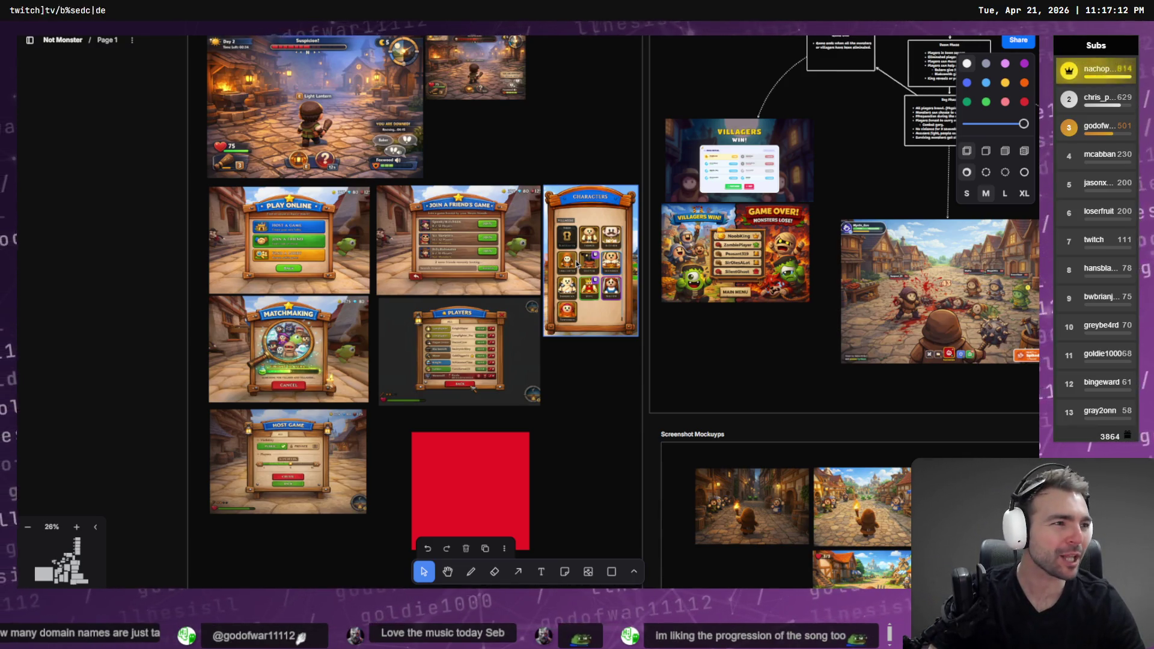
key("alt+Tab")
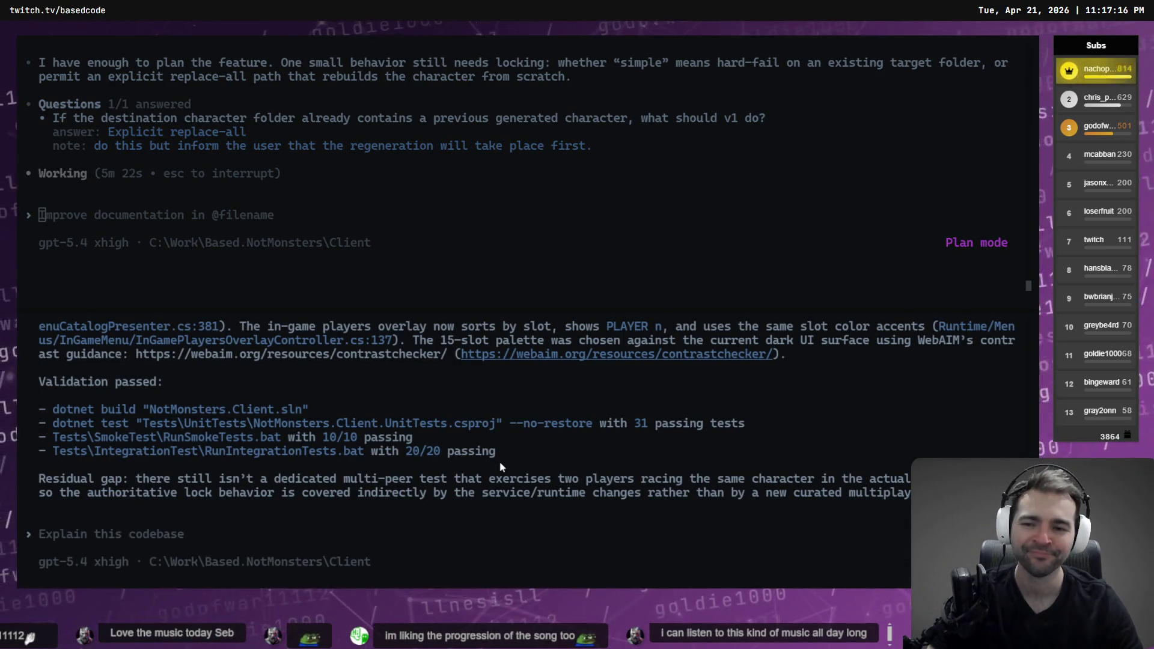
Step: Read the summary: build, 31 unit, 10/10 smoke and 20/20 integration tests pass; glance at BACKLOG.md
scroll(502, 467, "up", 3)
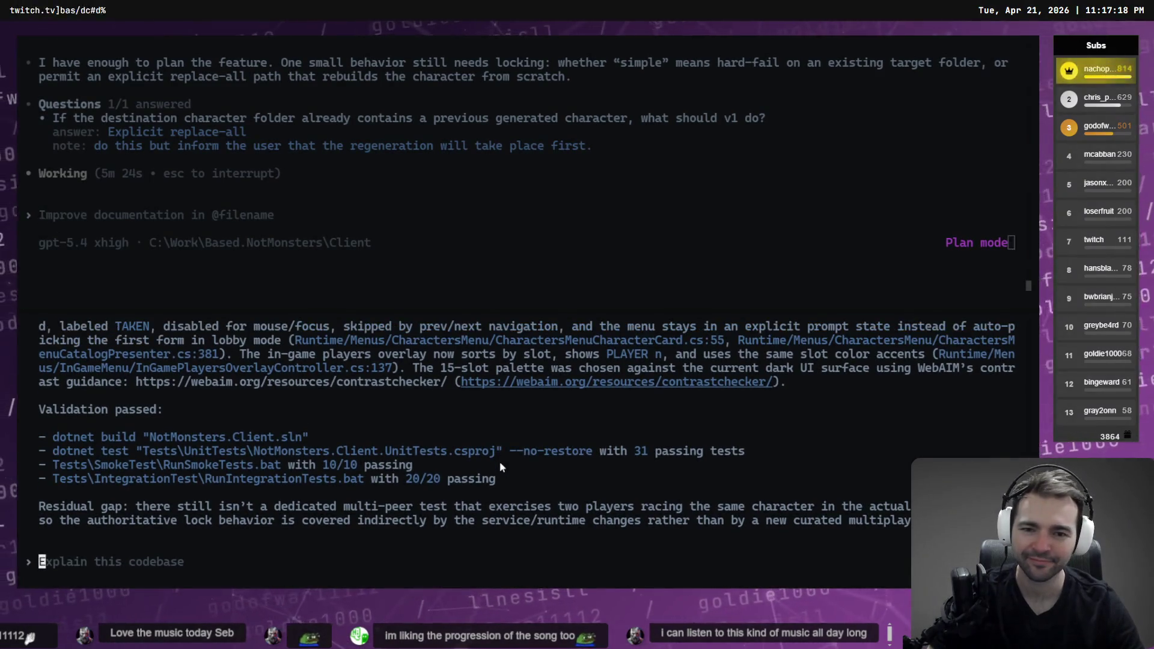
scroll(501, 466, "up", 1)
scroll(501, 466, "down", 2)
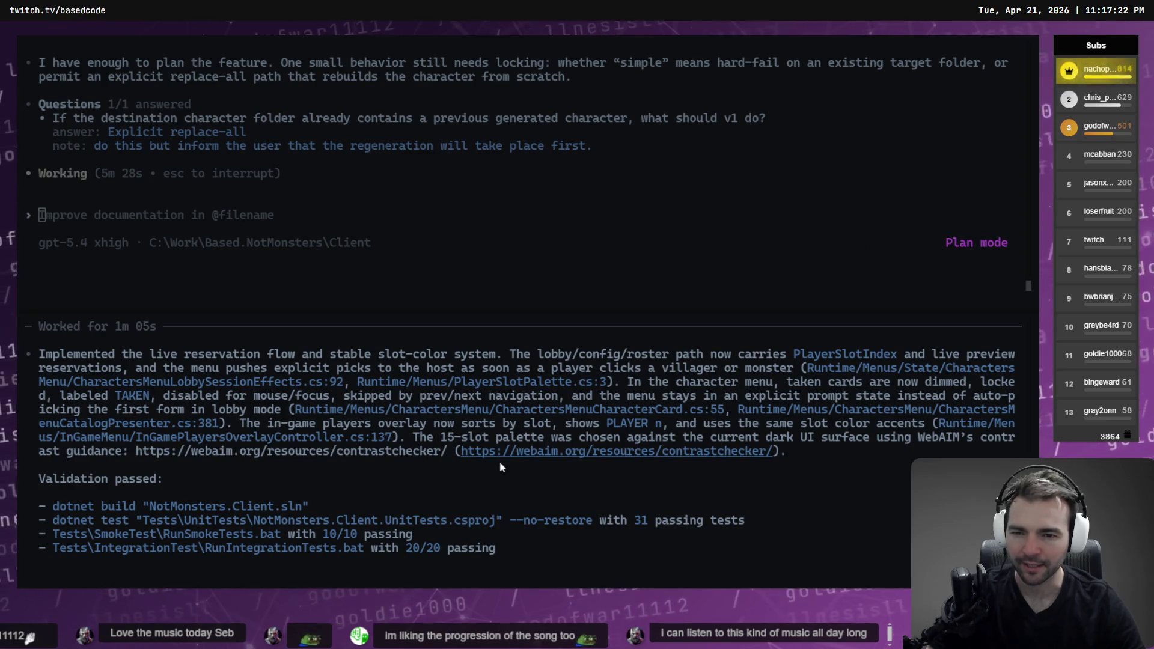
scroll(501, 466, "down", 3)
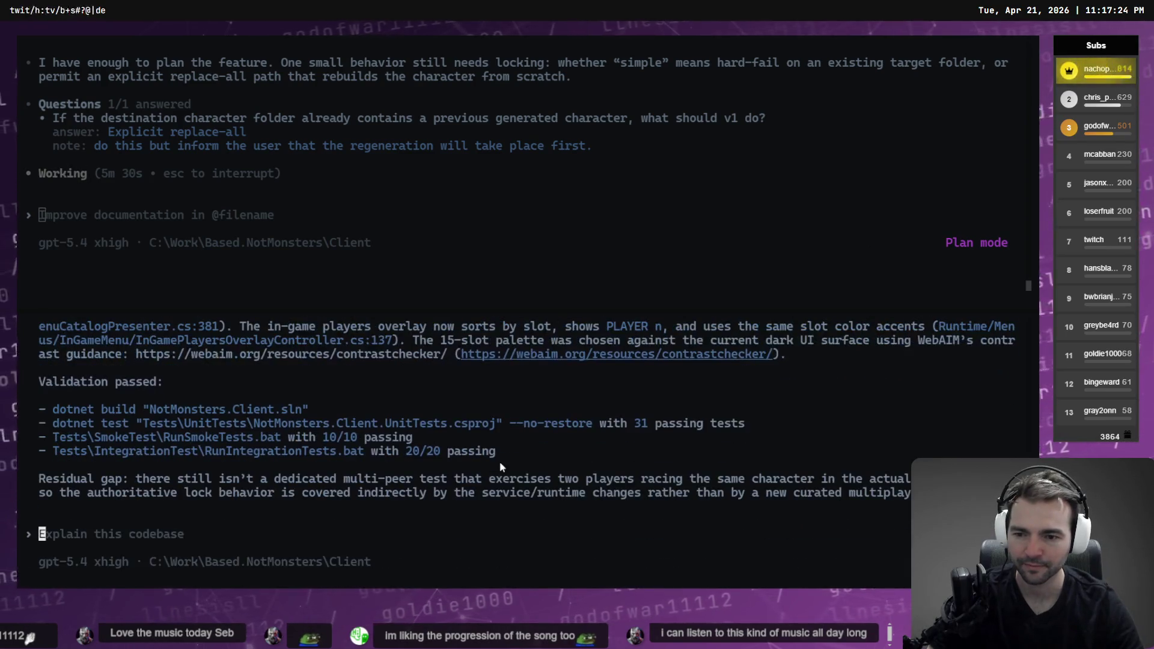
key("alt+Tab")
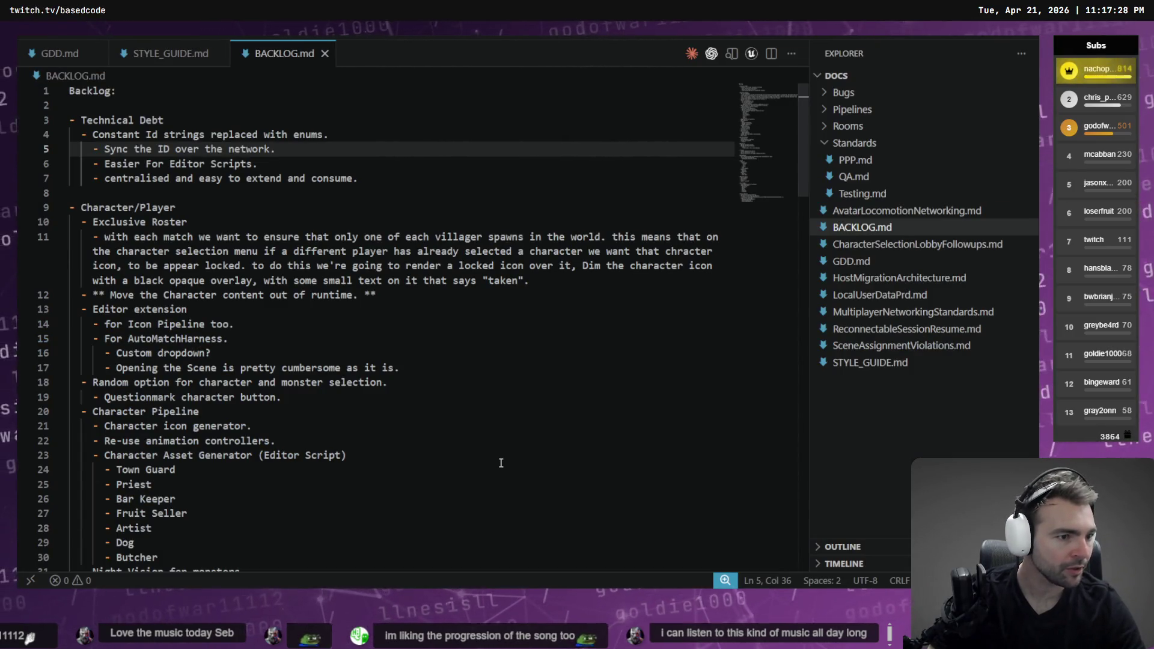
key("alt+Tab")
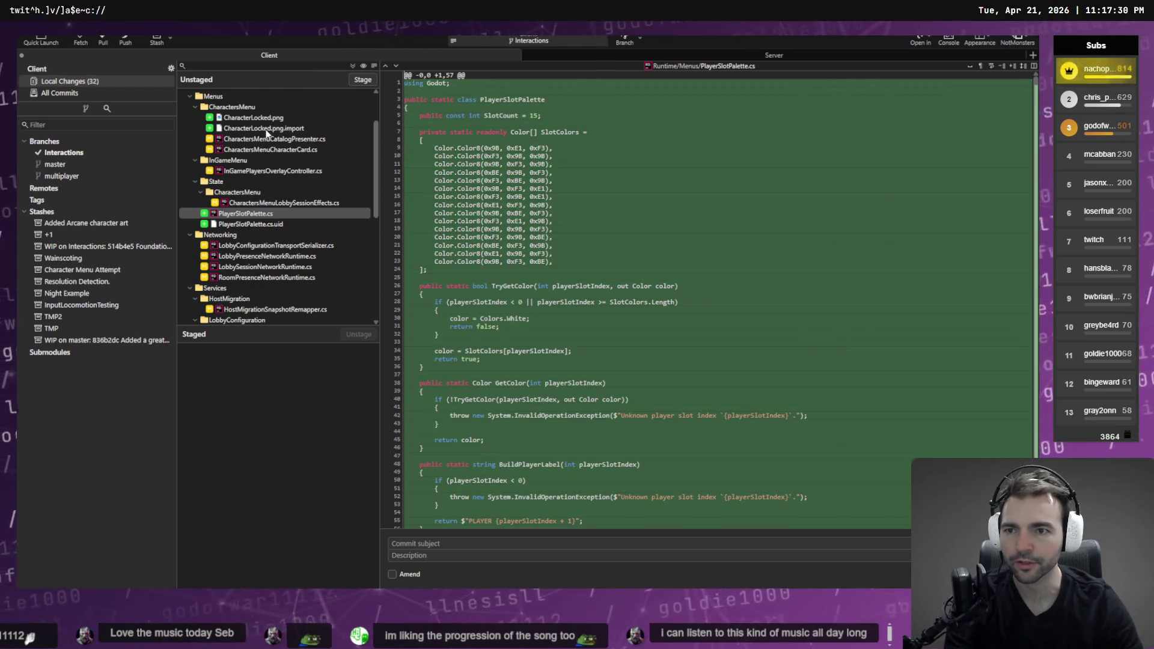
Step: Review the CharactersMenuCatalogPresenter.cs diff in Fork's unstaged changes
left_click(271, 139)
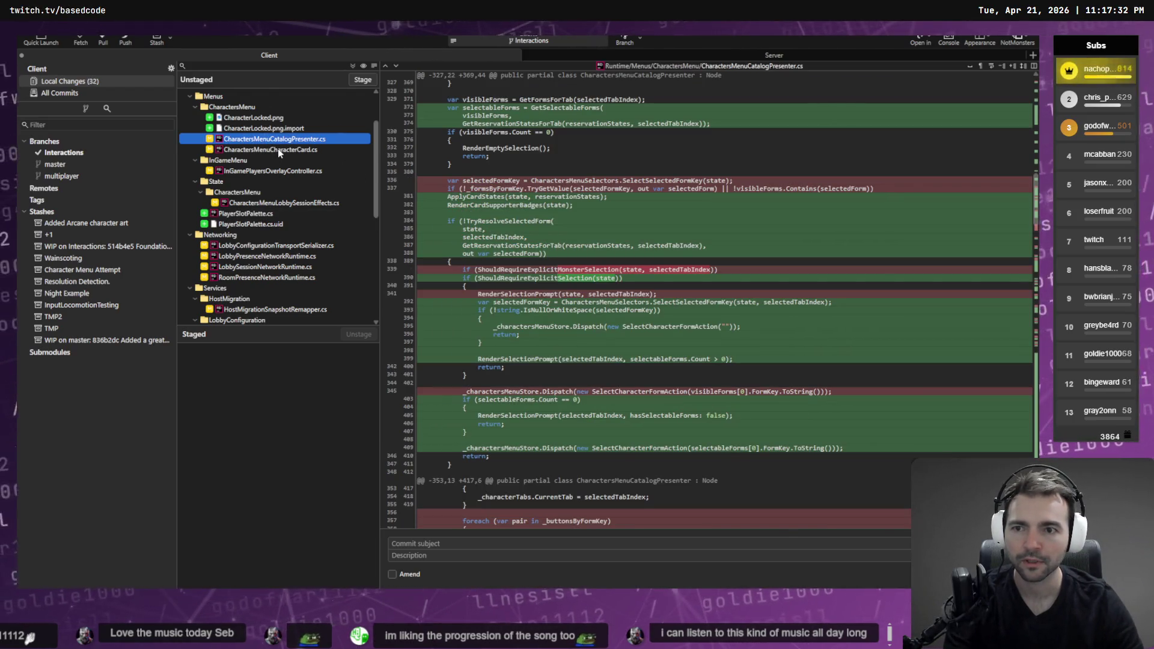
scroll(520, 160, "down", 5)
scroll(524, 165, "down", 2)
scroll(282, 270, "down", 5)
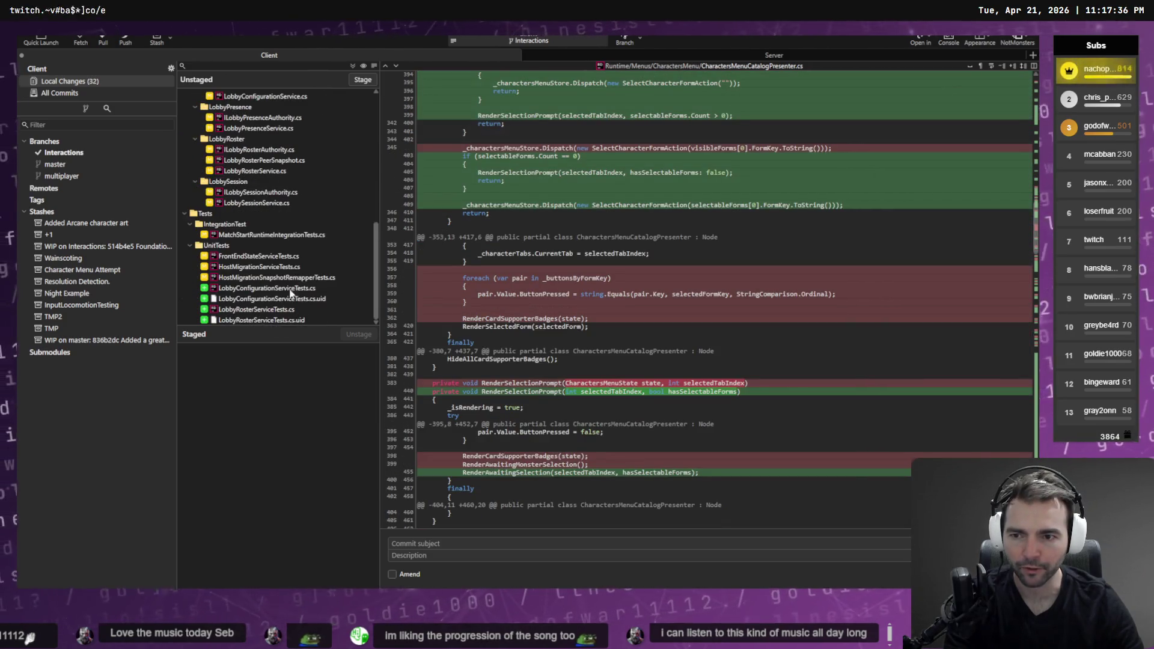
scroll(276, 258, "up", 5)
Step: Review the CharactersMenuCharacterCard.cs diff with its TAKEN lock overlay, then select InGamePlayersOverlayController.cs
left_click(247, 217)
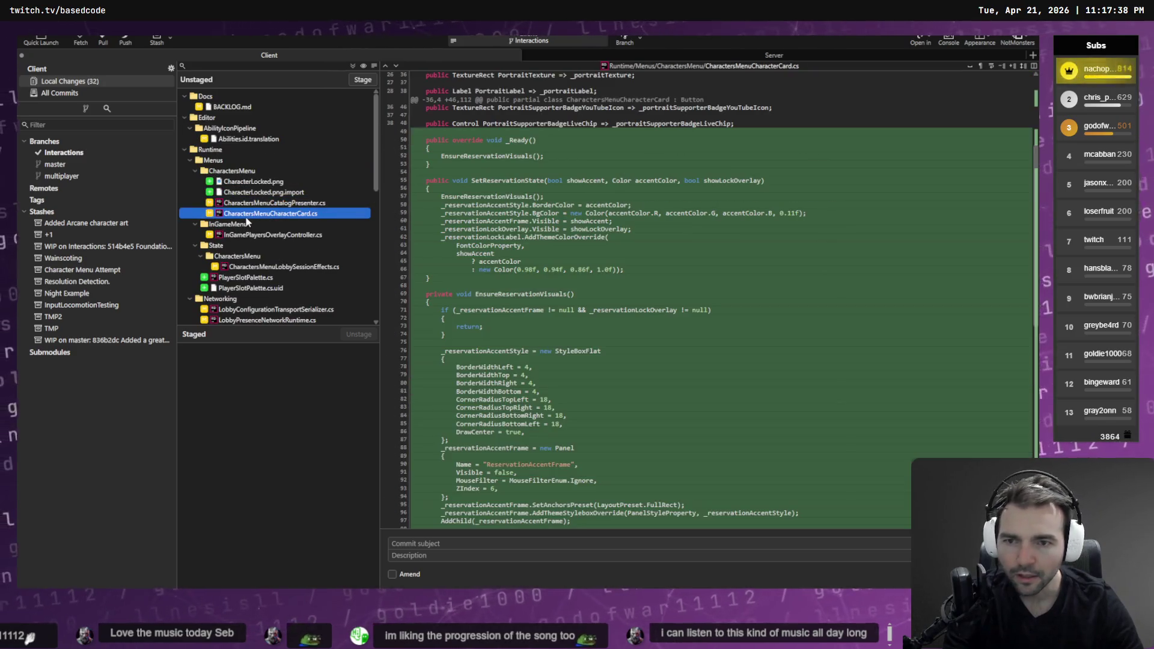
mouse_move(442, 208)
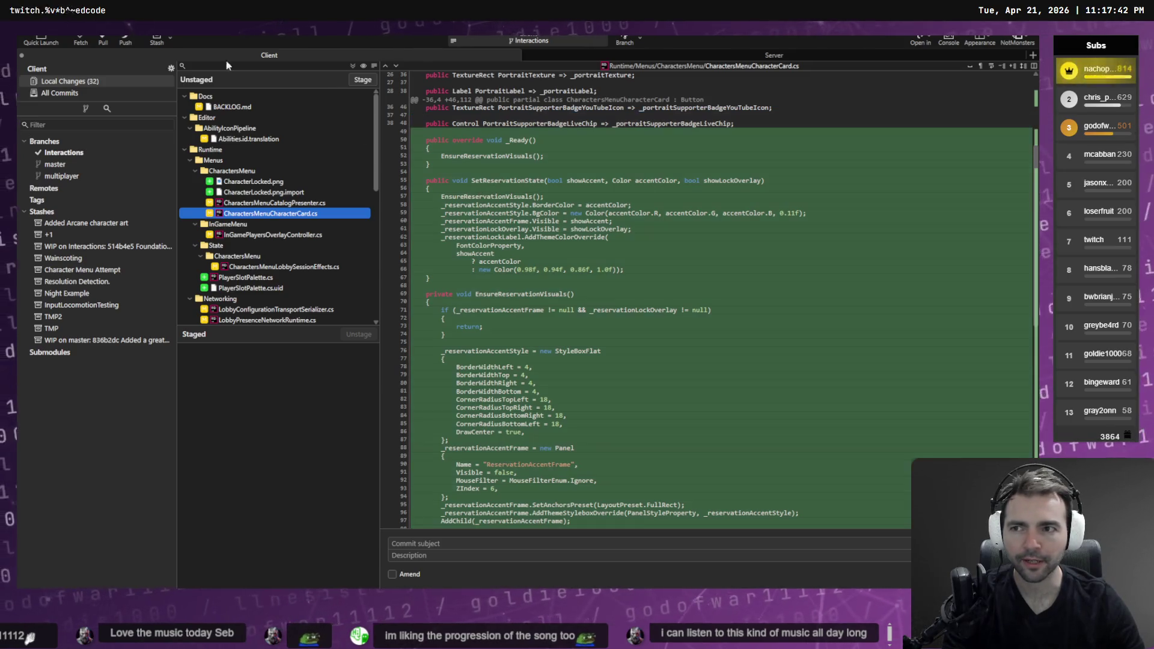
left_click(63, 37)
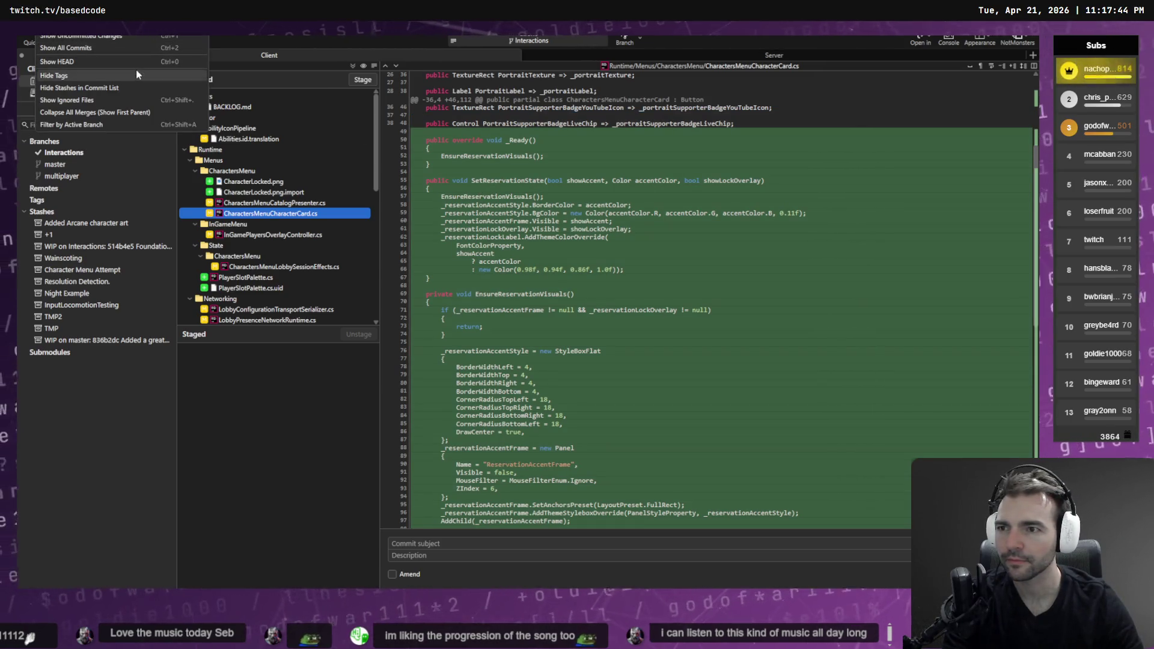
left_click(450, 197)
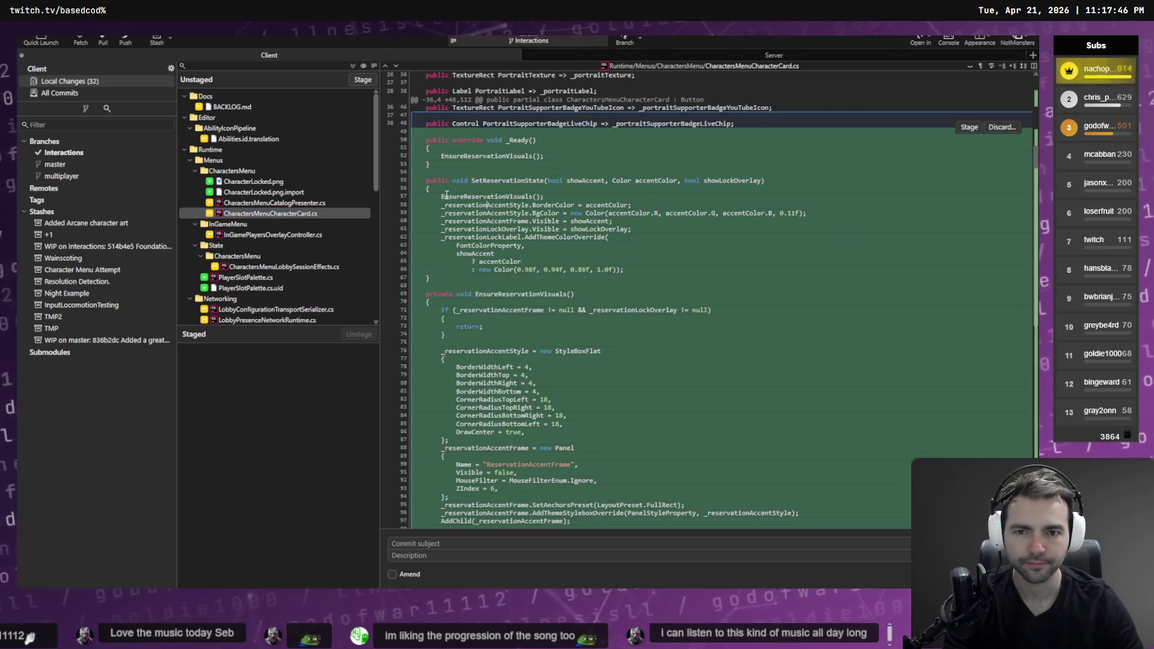
scroll(504, 191, "down", 15)
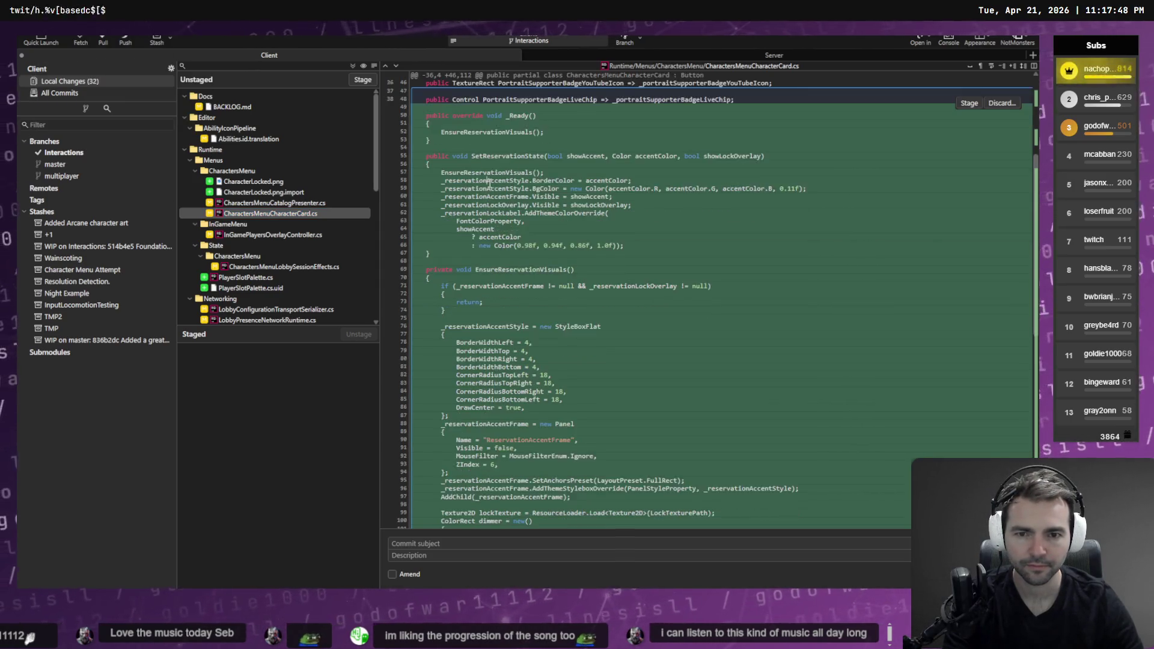
left_click(273, 235)
Step: In Godot, keep multiple run instances at 4 and build and launch the game
left_click(601, 210)
key("alt+Tab")
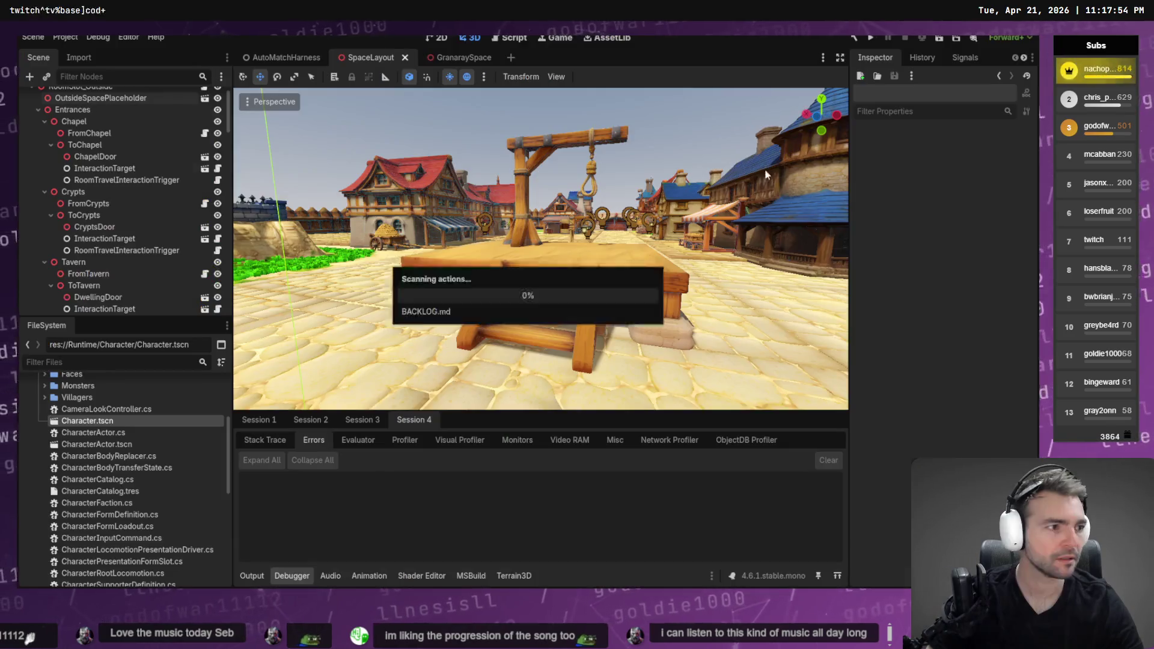
left_click(128, 36)
mouse_move(98, 37)
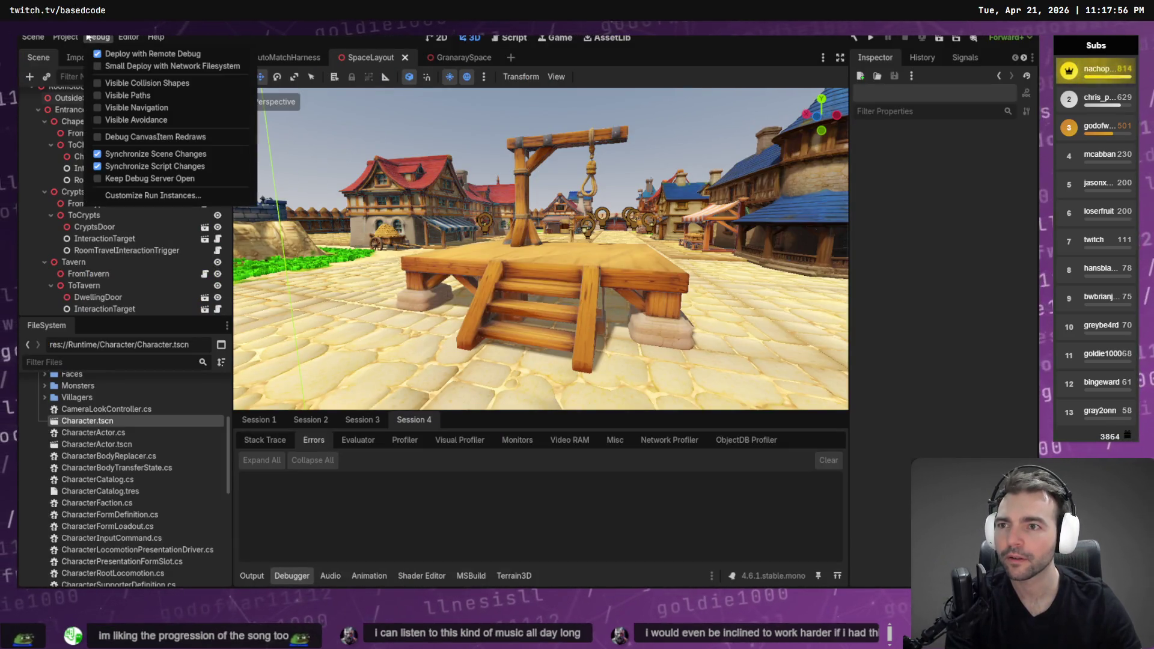
left_click(138, 192)
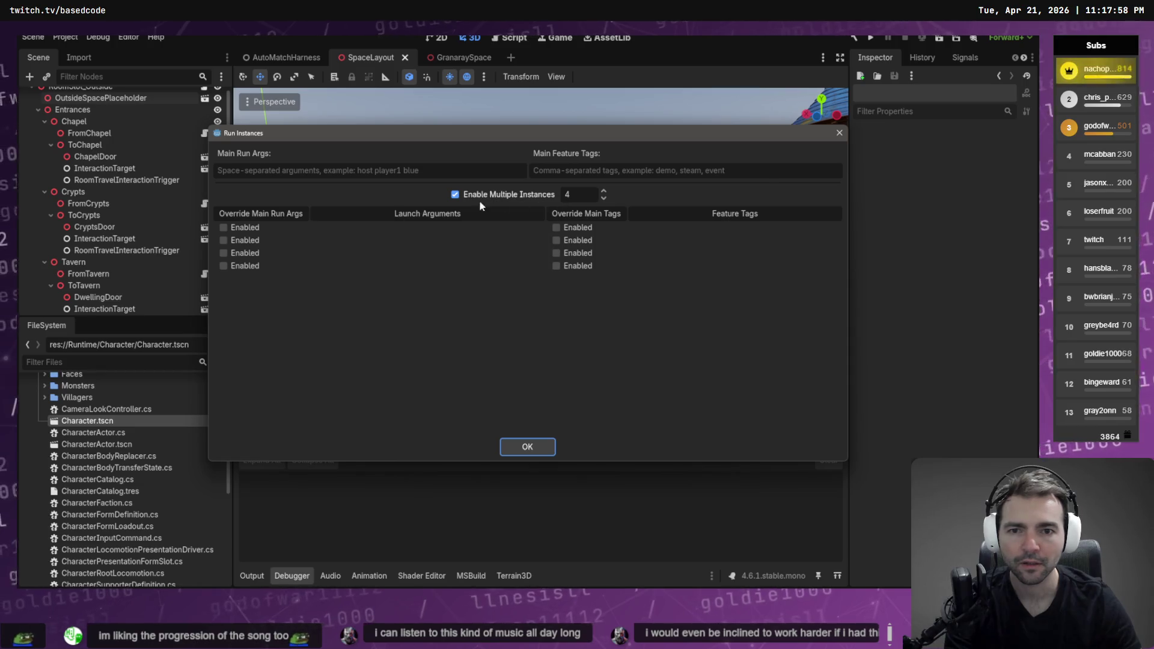
left_click(520, 451)
key("F5")
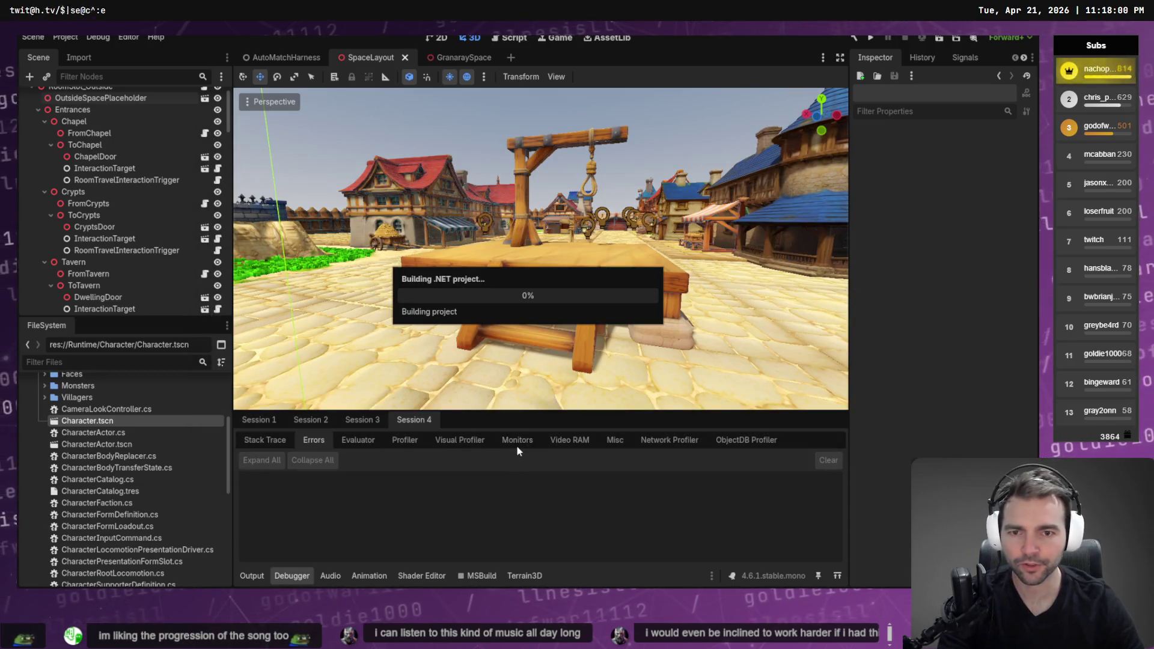